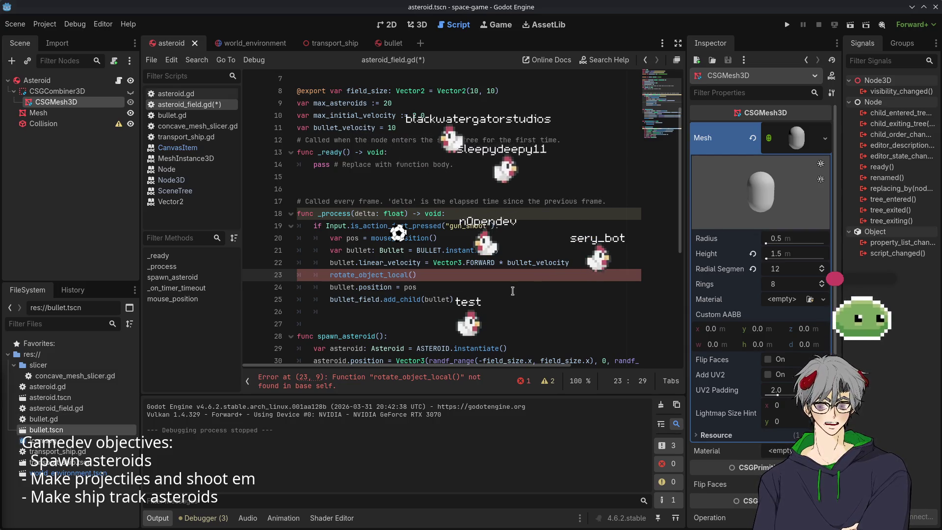
Look up the documentation for the rotate_object_local call on line 23, then dismiss the search
{"action": "left_click", "coordinate": [375, 275]}
{"action": "key", "text": "F1"}
{"action": "key", "text": "Escape"}
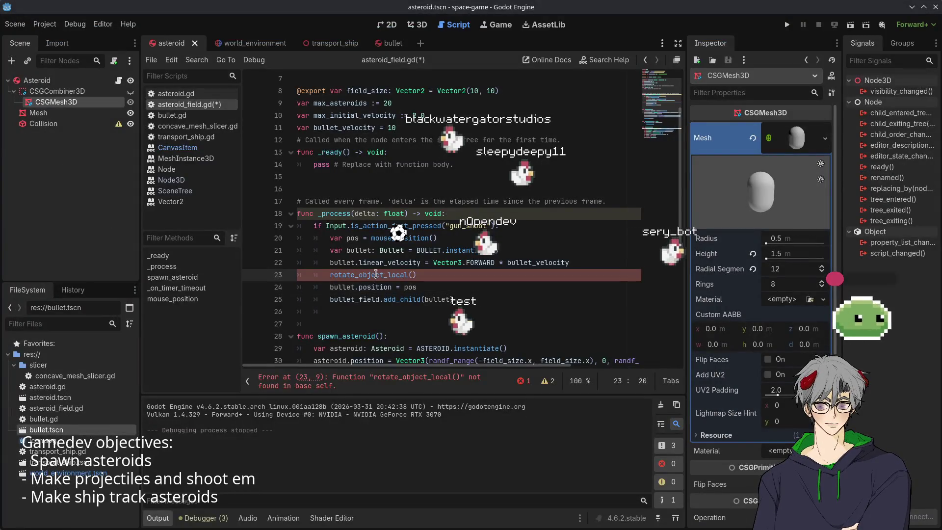
Search the help for 'rotate_ob' and open the Node3D.rotate_object_local entry
{"action": "key", "text": "F1"}
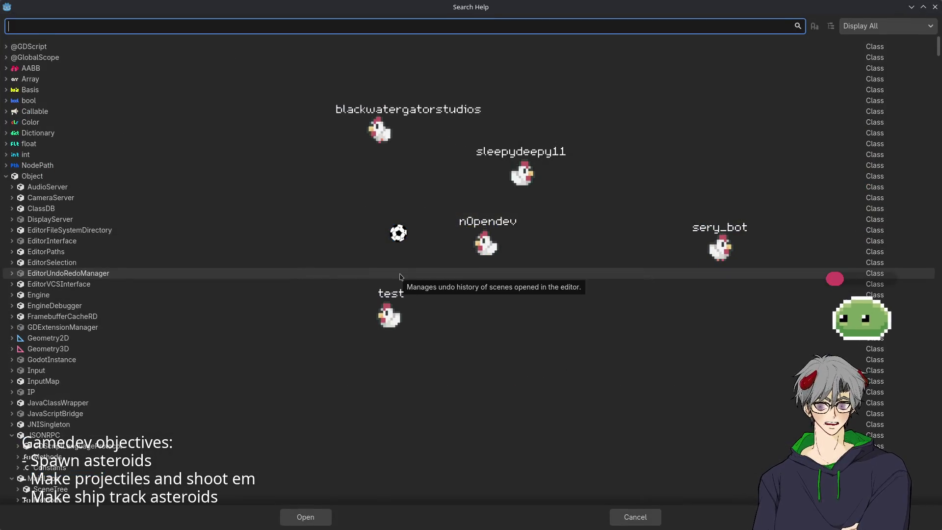
{"action": "type", "text": "rotate_"}
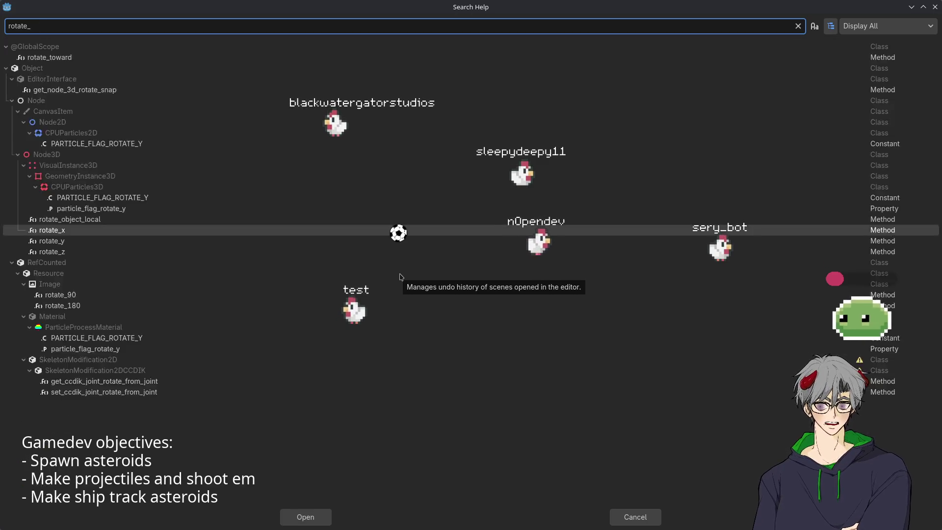
{"action": "type", "text": "ob"}
{"action": "key", "text": "Return"}
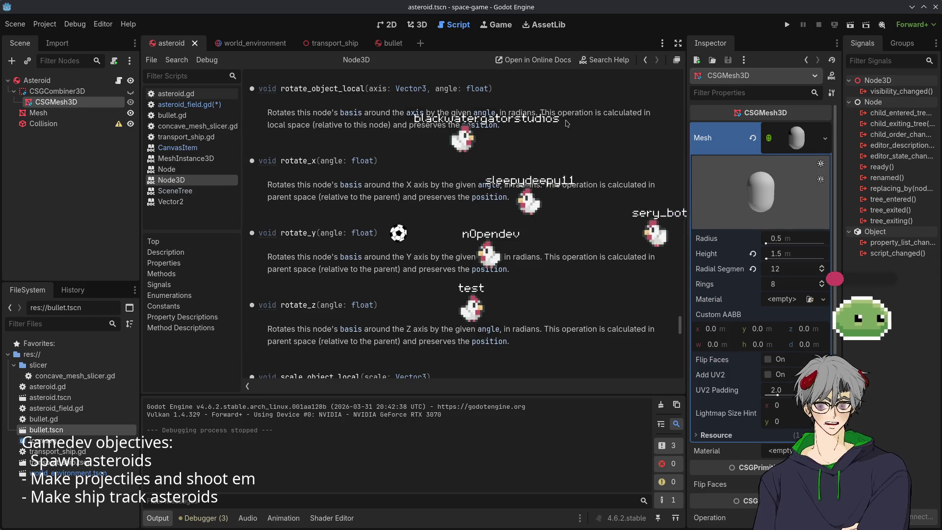
{"action": "scroll", "coordinate": [432, 143], "scroll_direction": "up", "scroll_amount": 3}
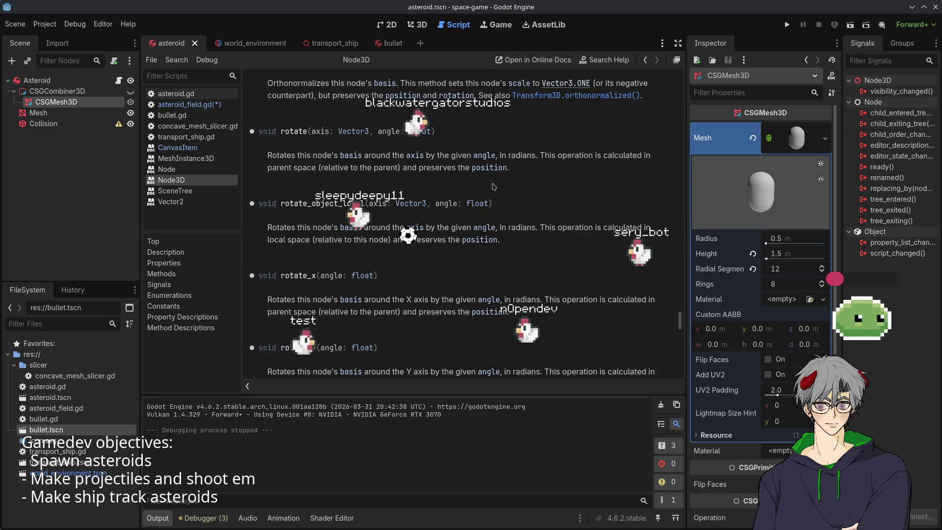
{"action": "scroll", "coordinate": [493, 187], "scroll_direction": "down", "scroll_amount": 2}
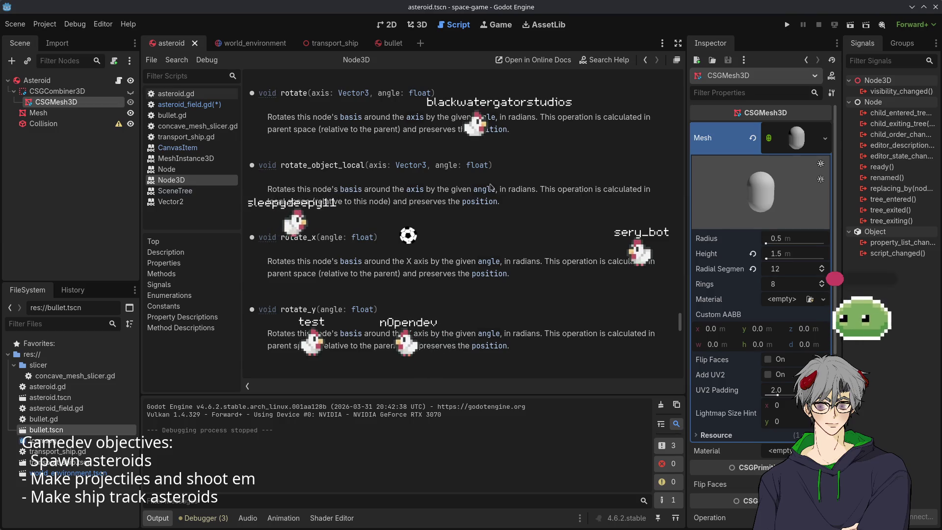
{"action": "scroll", "coordinate": [491, 187], "scroll_direction": "down", "scroll_amount": 4}
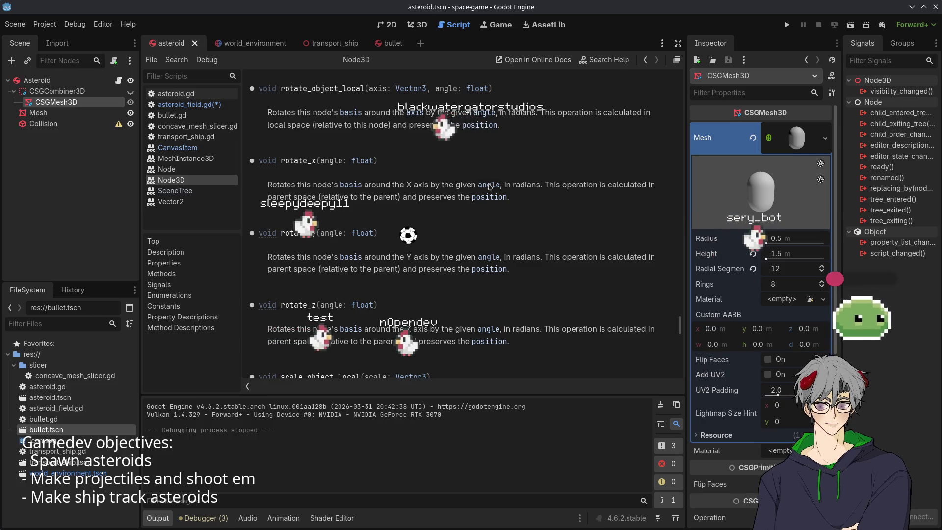
{"action": "scroll", "coordinate": [489, 187], "scroll_direction": "down", "scroll_amount": 4}
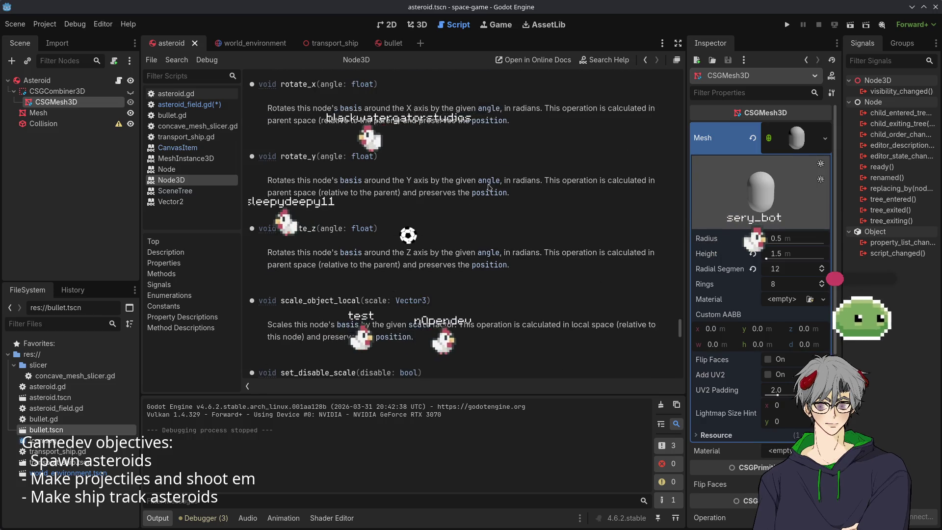
{"action": "scroll", "coordinate": [488, 188], "scroll_direction": "up", "scroll_amount": 10}
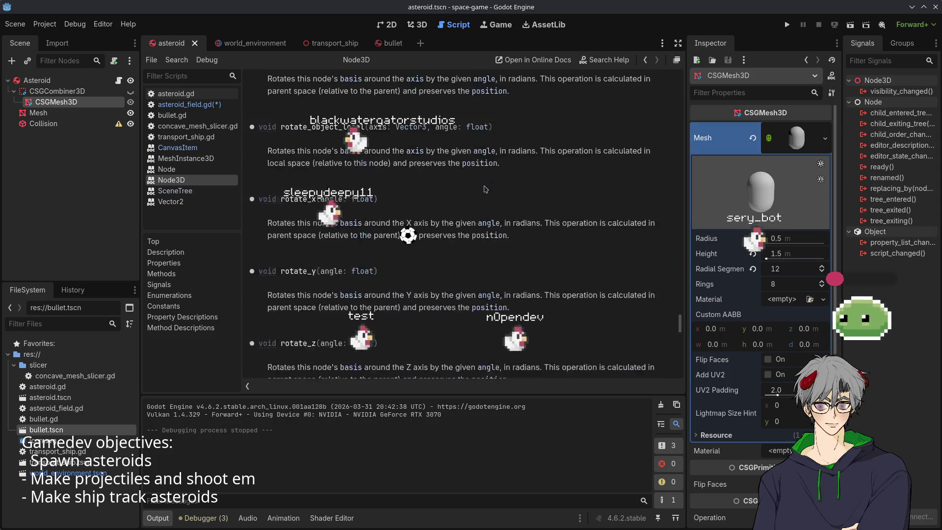
{"action": "scroll", "coordinate": [484, 189], "scroll_direction": "down", "scroll_amount": 3}
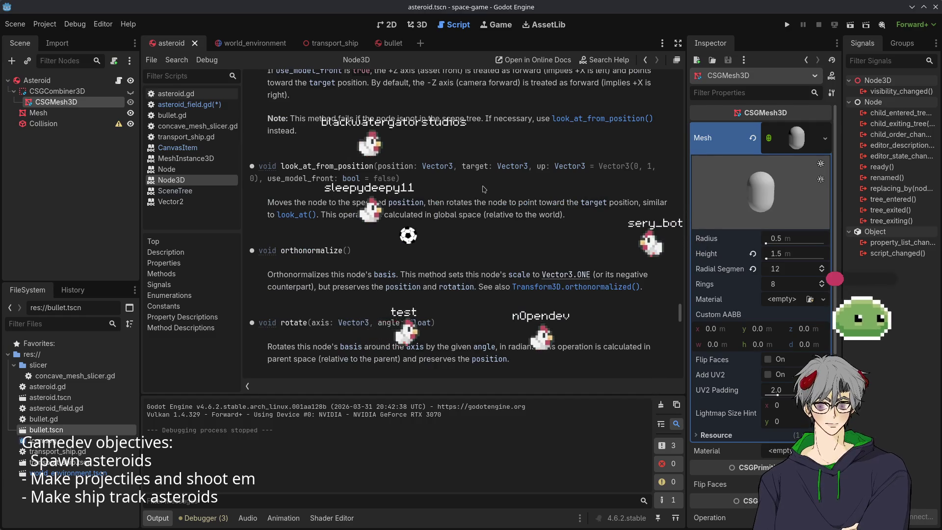
{"action": "scroll", "coordinate": [485, 189], "scroll_direction": "down", "scroll_amount": 3}
{"action": "scroll", "coordinate": [484, 189], "scroll_direction": "down", "scroll_amount": 3}
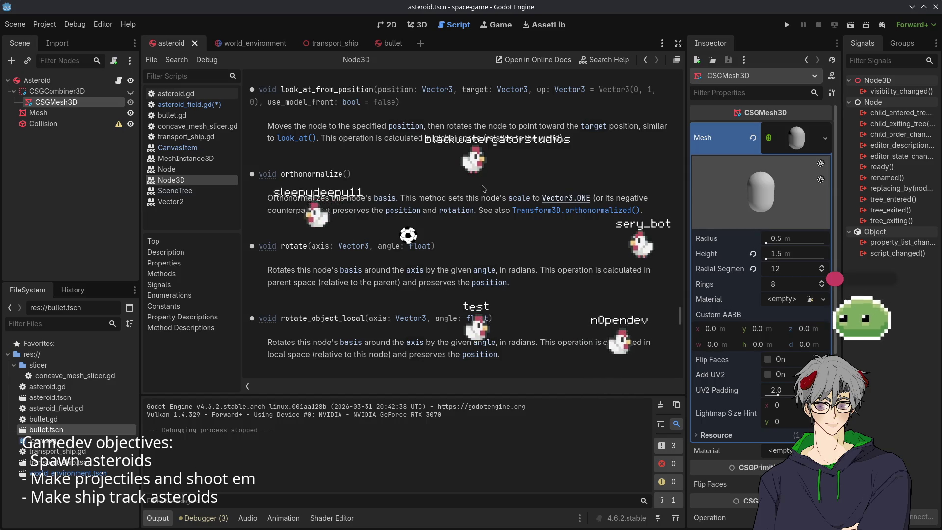
{"action": "scroll", "coordinate": [484, 189], "scroll_direction": "down", "scroll_amount": 6}
{"action": "scroll", "coordinate": [485, 188], "scroll_direction": "up", "scroll_amount": 6}
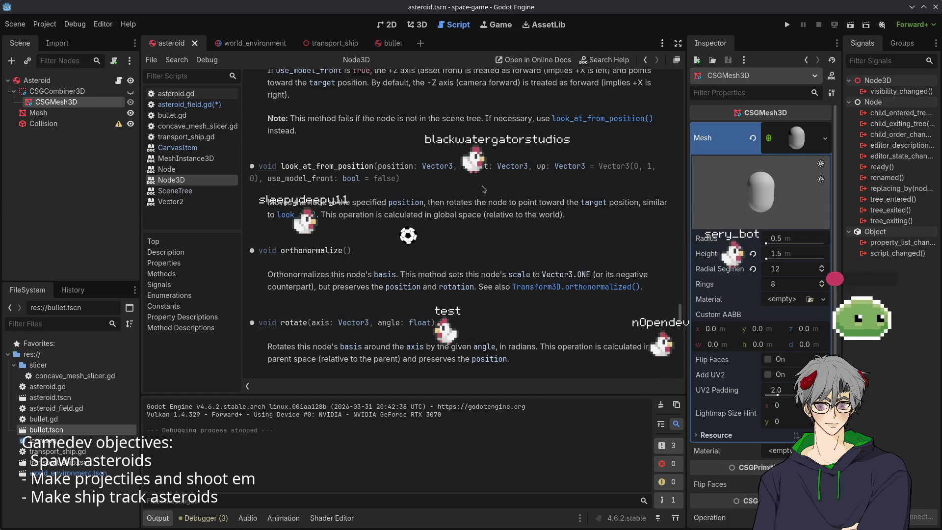
{"action": "scroll", "coordinate": [484, 189], "scroll_direction": "up", "scroll_amount": 3}
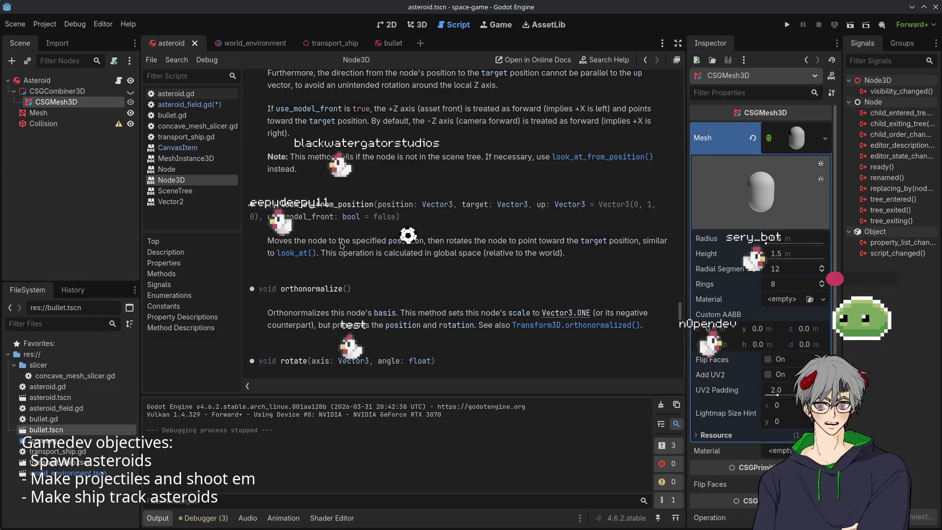
{"action": "scroll", "coordinate": [455, 256], "scroll_direction": "up", "scroll_amount": 3}
{"action": "scroll", "coordinate": [455, 256], "scroll_direction": "up", "scroll_amount": 3}
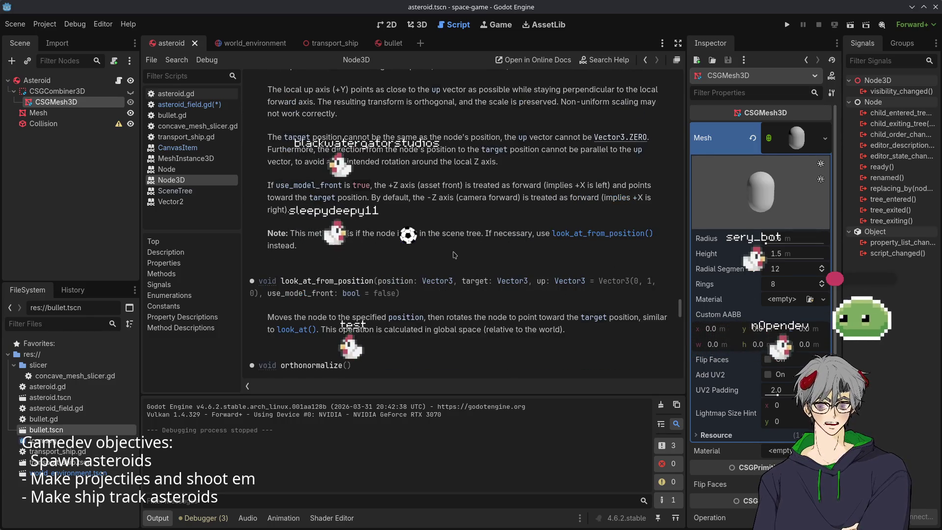
{"action": "scroll", "coordinate": [453, 254], "scroll_direction": "up", "scroll_amount": 3}
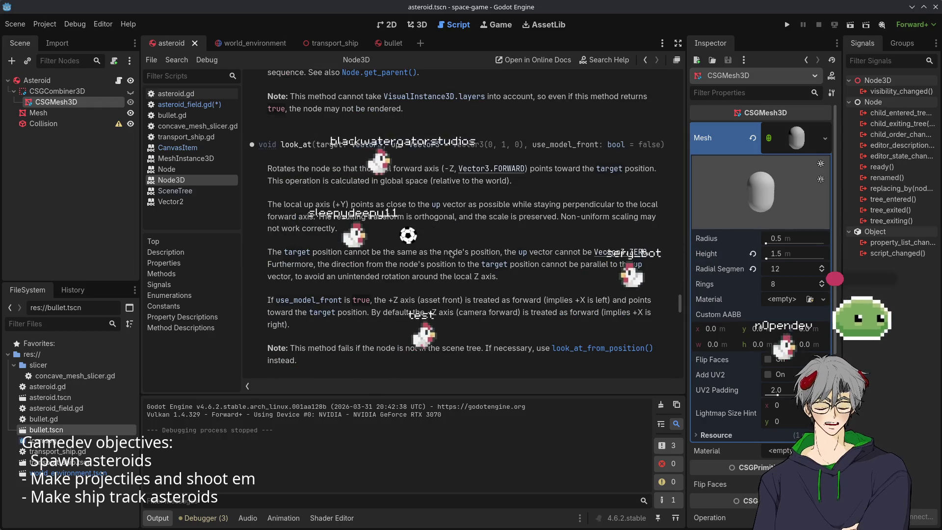
{"action": "scroll", "coordinate": [450, 253], "scroll_direction": "up", "scroll_amount": 3}
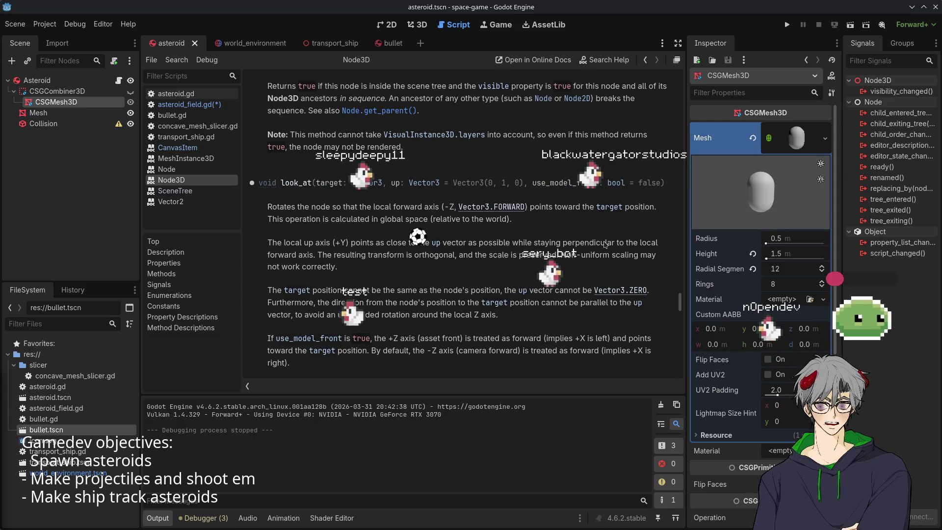
{"action": "scroll", "coordinate": [606, 244], "scroll_direction": "up", "scroll_amount": 3}
{"action": "scroll", "coordinate": [598, 240], "scroll_direction": "up", "scroll_amount": 3}
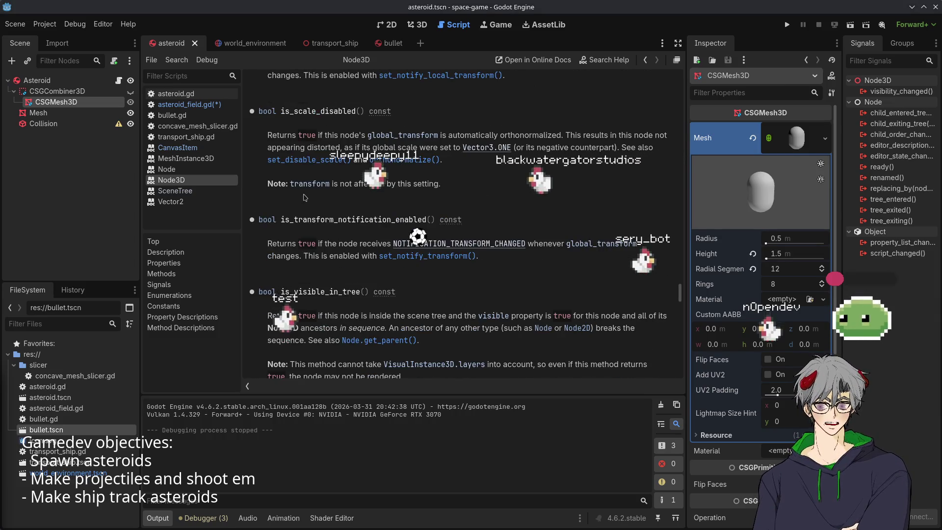
{"action": "scroll", "coordinate": [495, 240], "scroll_direction": "up", "scroll_amount": 6}
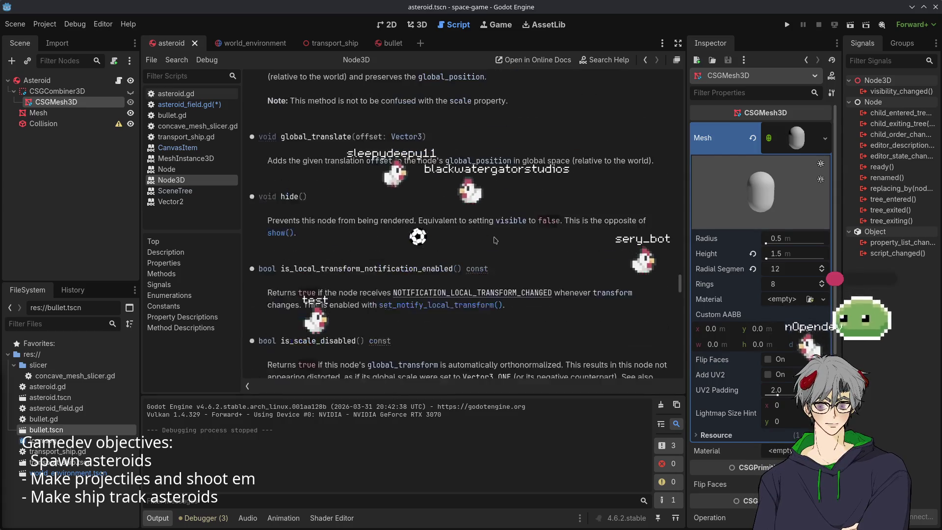
{"action": "scroll", "coordinate": [495, 239], "scroll_direction": "up", "scroll_amount": 3}
{"action": "scroll", "coordinate": [495, 240], "scroll_direction": "up", "scroll_amount": 2}
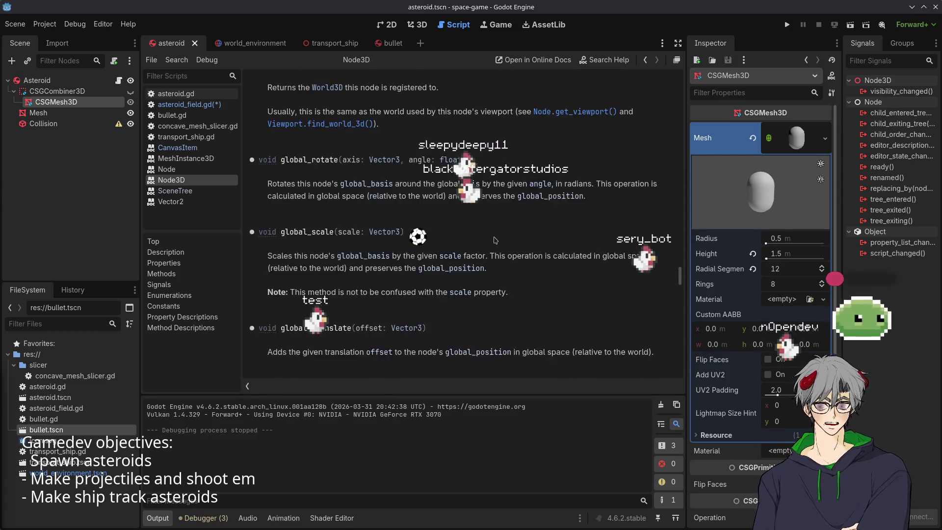
{"action": "scroll", "coordinate": [495, 240], "scroll_direction": "up", "scroll_amount": 6}
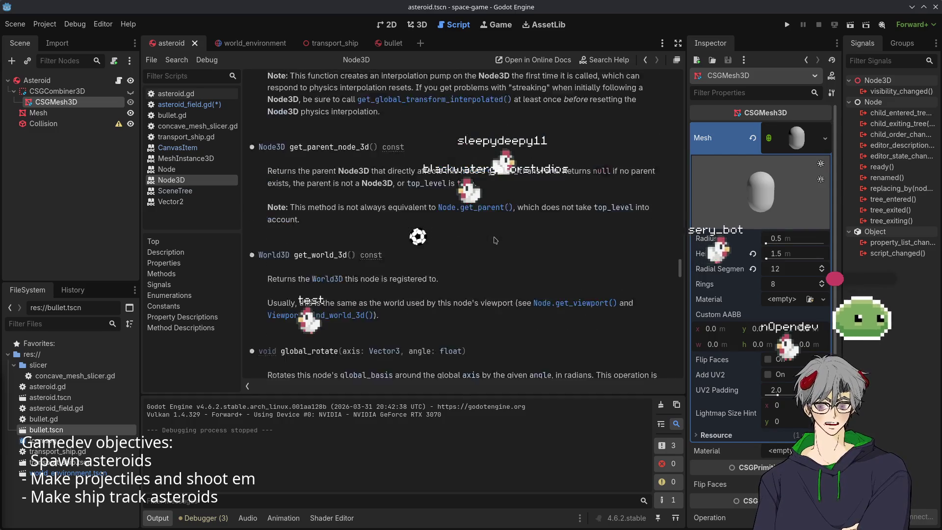
{"action": "scroll", "coordinate": [496, 240], "scroll_direction": "up", "scroll_amount": 2}
{"action": "scroll", "coordinate": [495, 240], "scroll_direction": "up", "scroll_amount": 2}
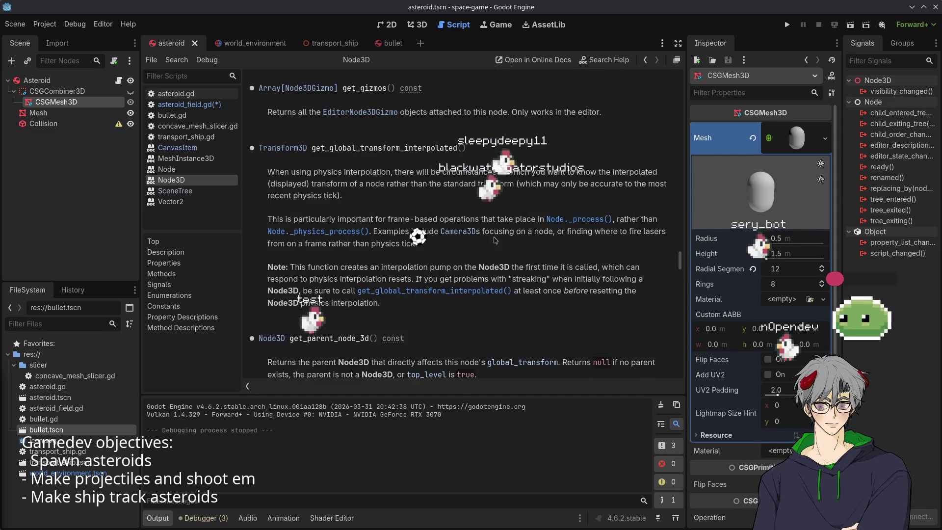
{"action": "scroll", "coordinate": [495, 240], "scroll_direction": "down", "scroll_amount": 20}
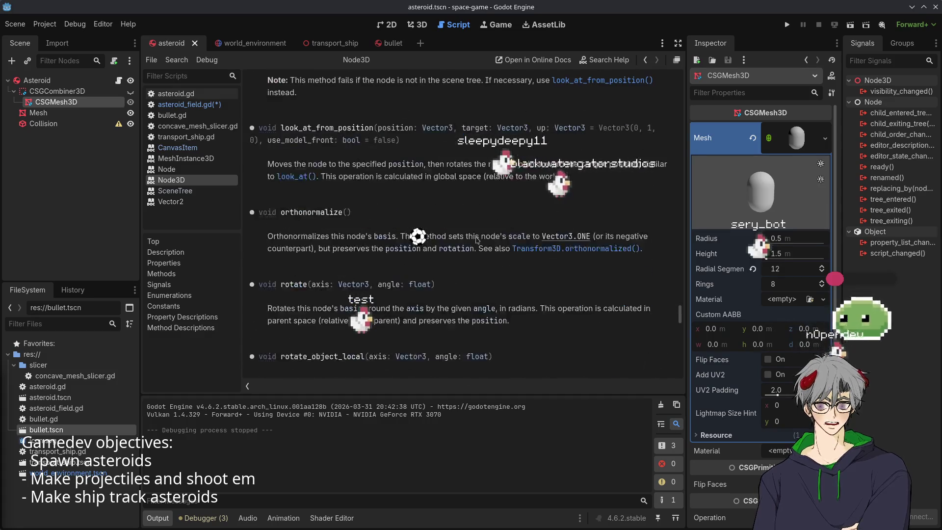
{"action": "scroll", "coordinate": [477, 240], "scroll_direction": "down", "scroll_amount": 18}
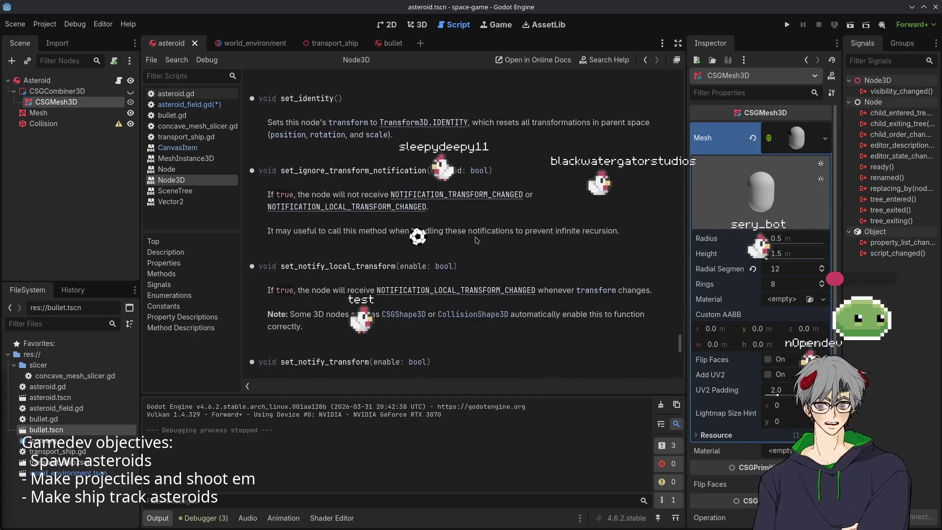
{"action": "scroll", "coordinate": [477, 240], "scroll_direction": "down", "scroll_amount": 7}
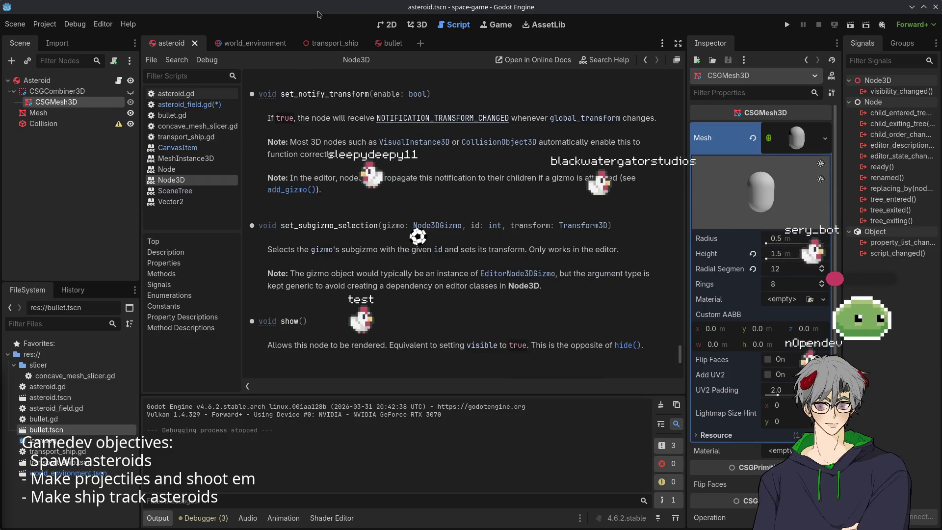
Browse the scene tabs and select the asteroid's CSGCombiner3D, then open AsteroidField's script in world_environment
{"action": "left_click", "coordinate": [255, 43]}
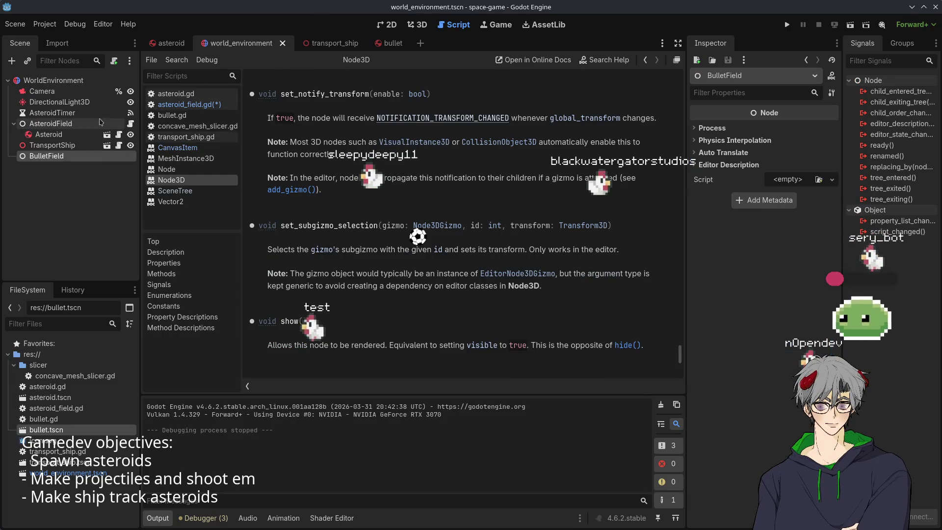
{"action": "left_click", "coordinate": [330, 44]}
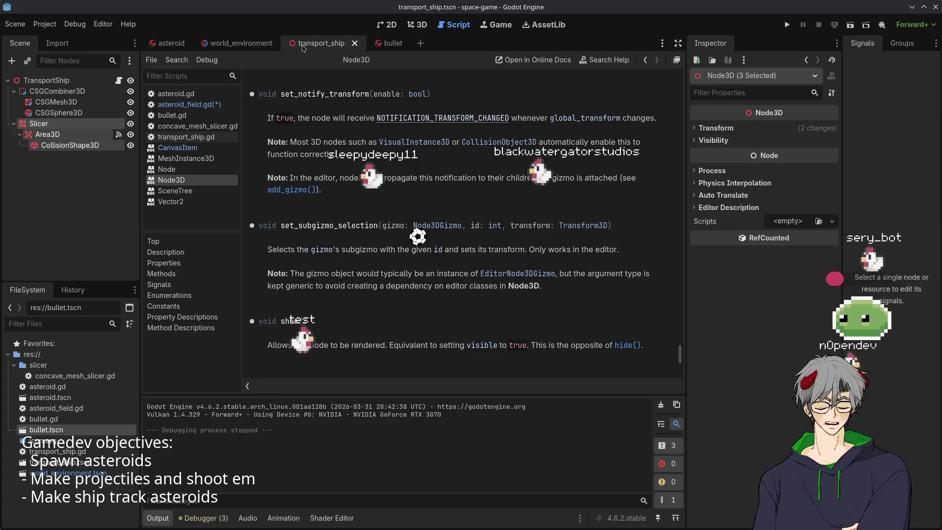
{"action": "left_click", "coordinate": [391, 43]}
{"action": "left_click", "coordinate": [186, 45]}
{"action": "left_click", "coordinate": [254, 43]}
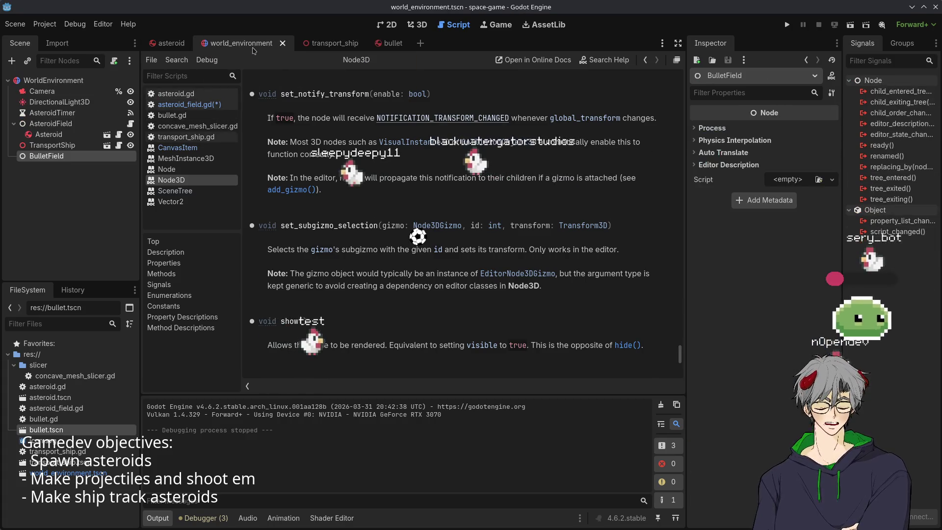
{"action": "left_click", "coordinate": [171, 43]}
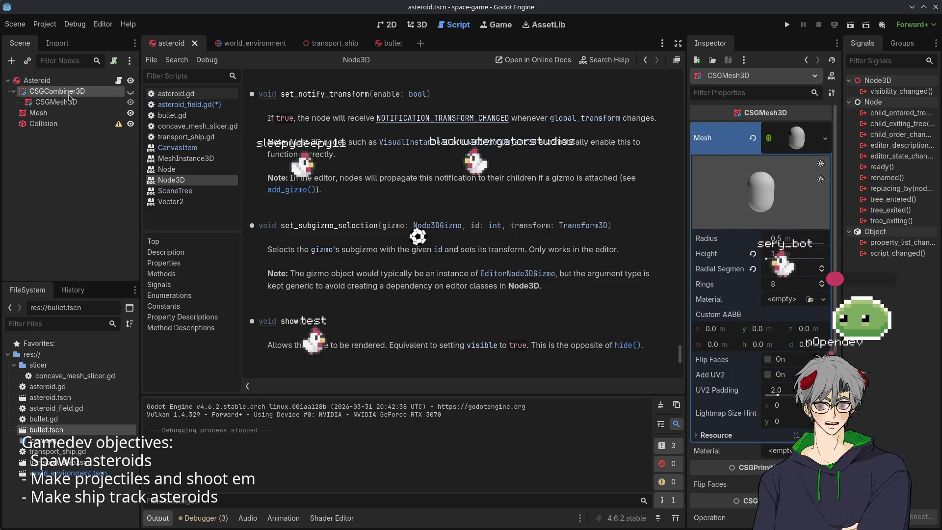
{"action": "left_click", "coordinate": [53, 92]}
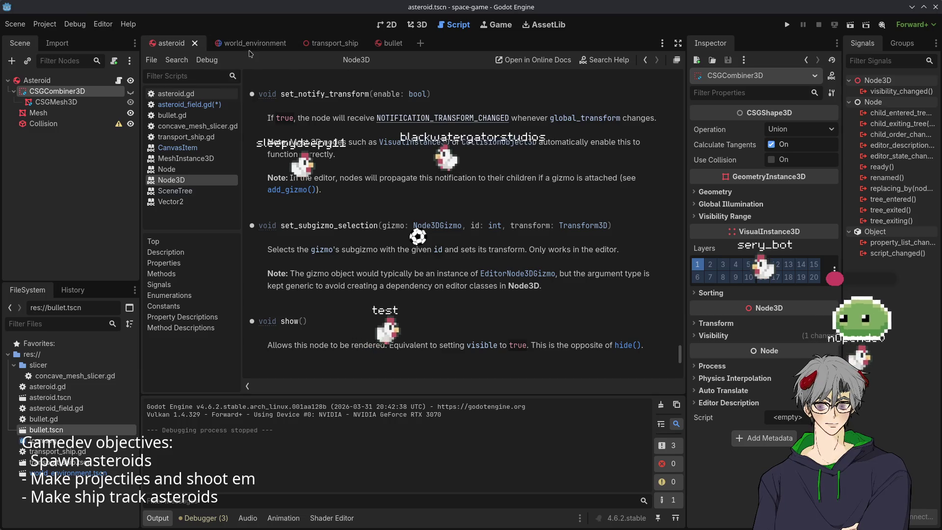
{"action": "left_click", "coordinate": [245, 43]}
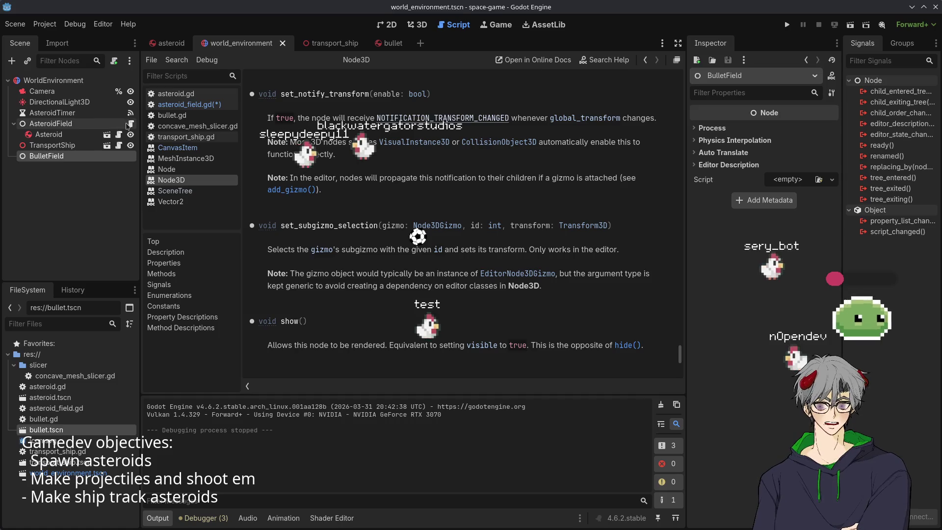
{"action": "left_click", "coordinate": [128, 124]}
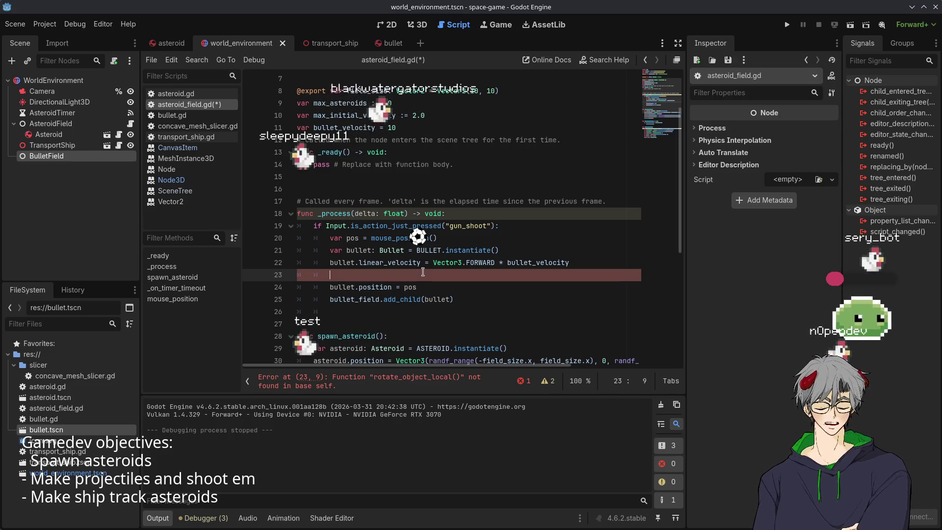
Add bullet.look_at(Vector3.FORWARD) and remove Vector3.FORWARD from the velocity line
{"action": "type", "text": "bulle"}
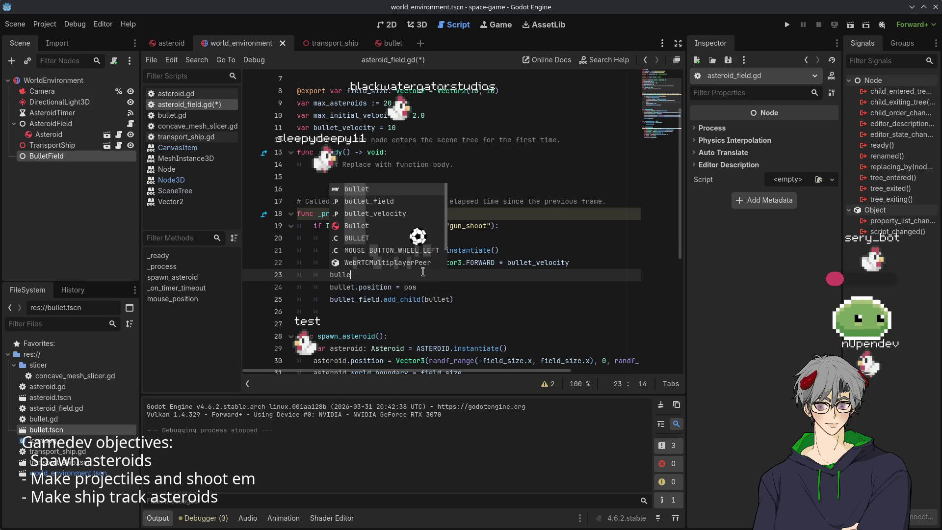
{"action": "type", "text": "t_."}
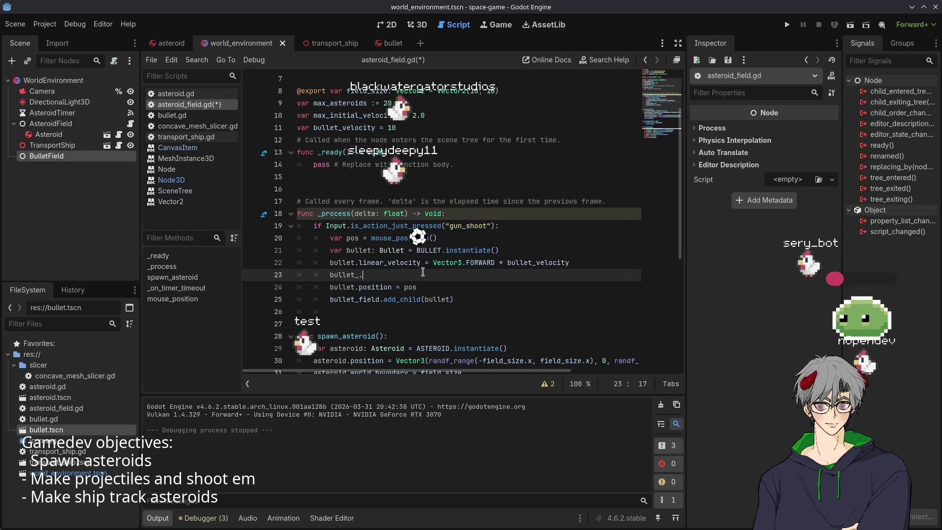
{"action": "key", "text": "BackSpace"}
{"action": "key", "text": "BackSpace"}
{"action": "type", "text": ".look"}
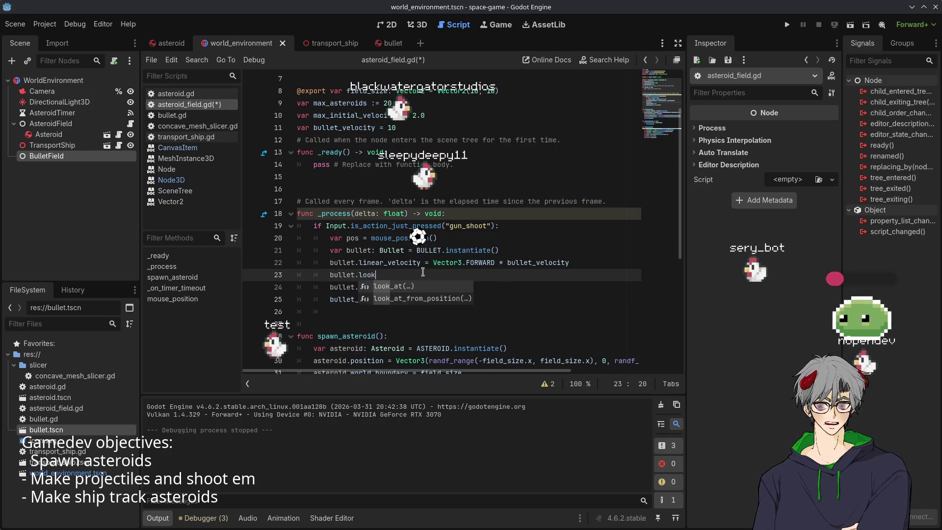
{"action": "key", "text": "Return"}
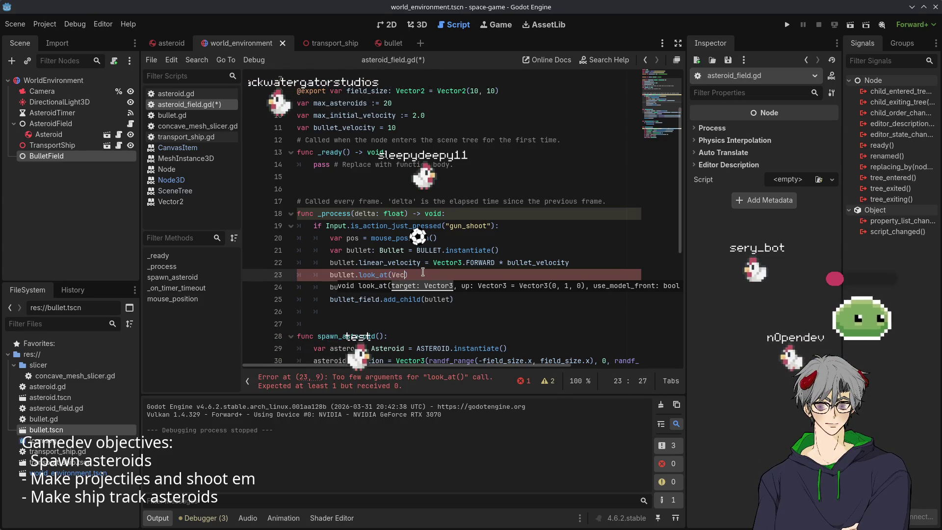
{"action": "type", "text": "tor3."}
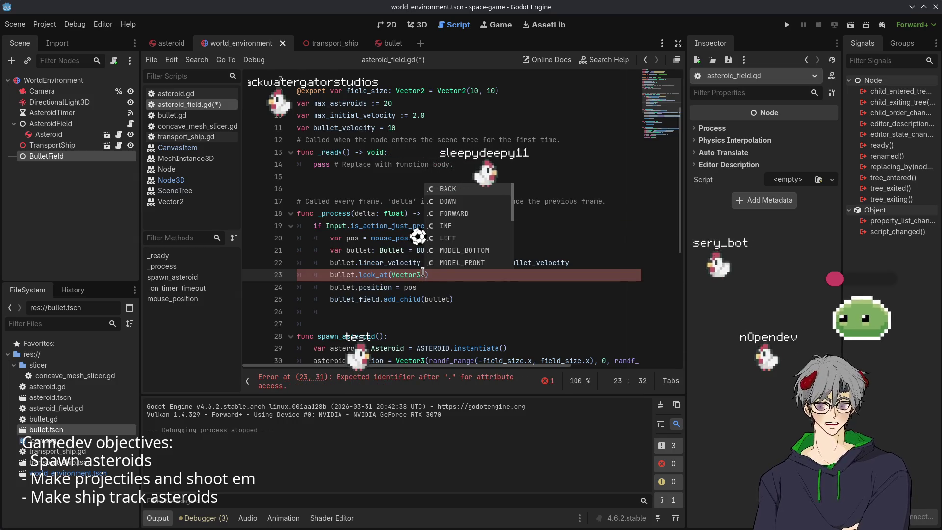
{"action": "type", "text": "FORWARD"}
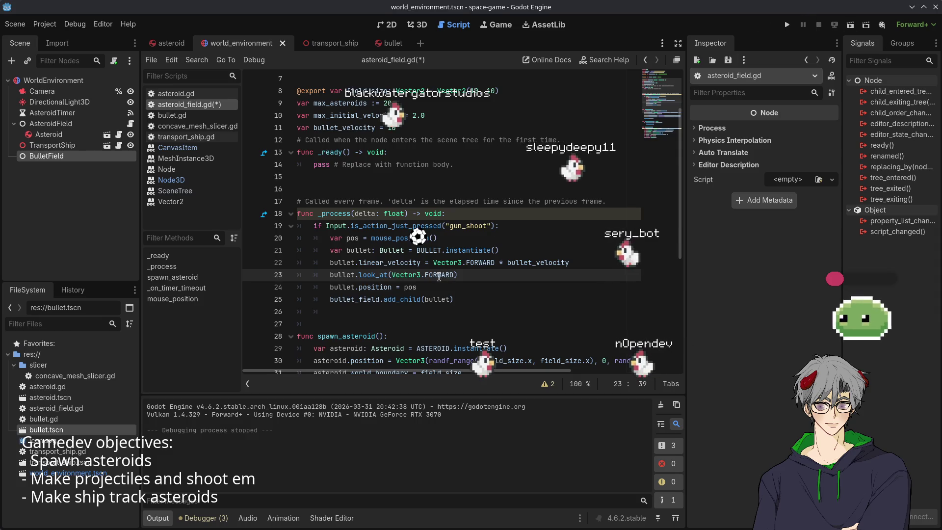
{"action": "left_click_drag", "start_coordinate": [433, 264], "coordinate": [495, 261]}
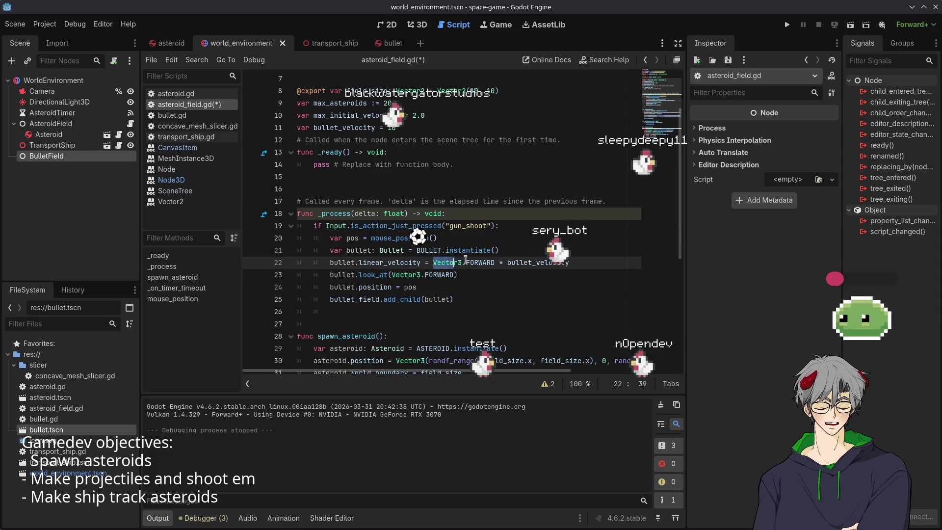
{"action": "key", "text": "BackSpace"}
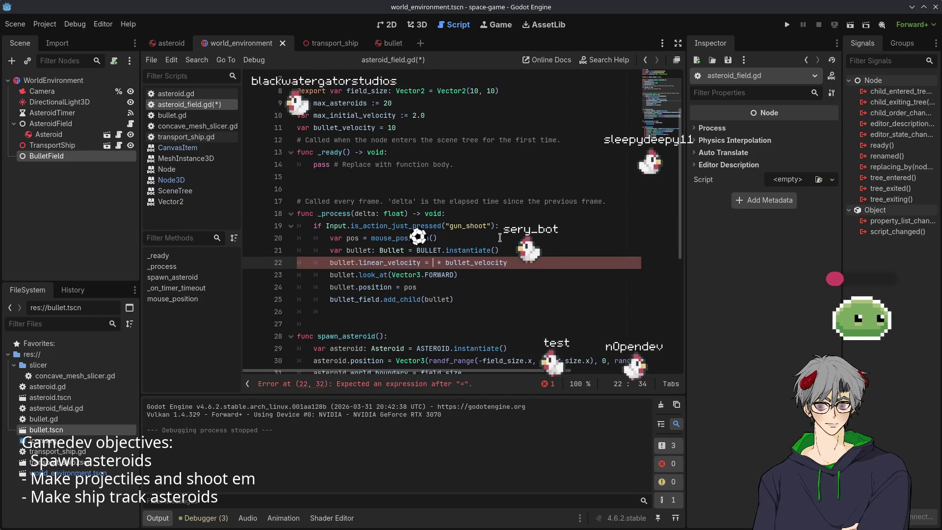
Declare var direction = Vector3.FORWARD and use direction in both the velocity and look_at calls
{"action": "left_click", "coordinate": [522, 224]}
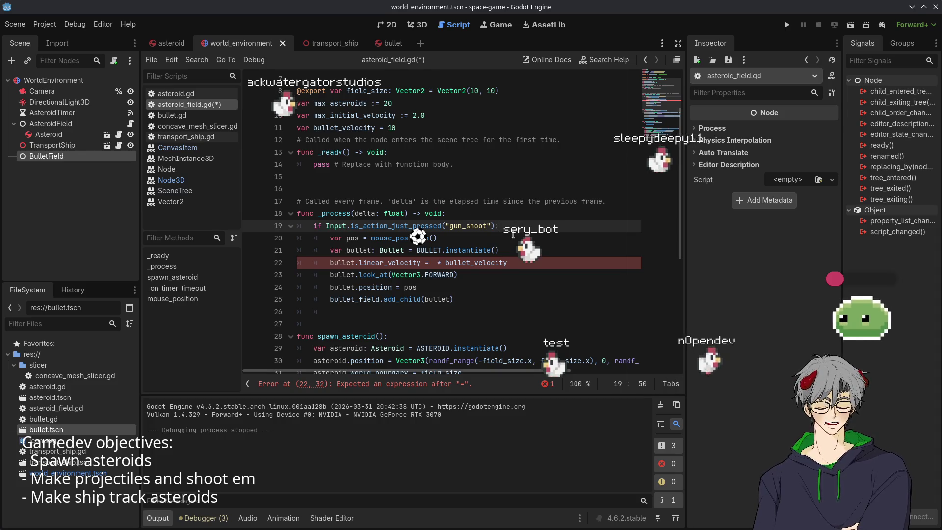
{"action": "key", "text": "Return"}
{"action": "type", "text": "var direction = "}
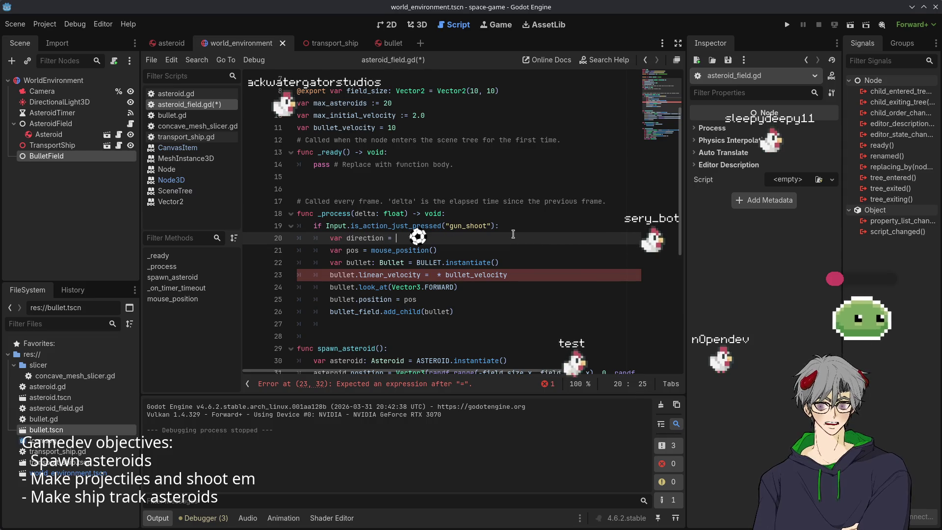
{"action": "type", "text": "Vector3.FORWARD;"}
{"action": "key", "text": "BackSpace"}
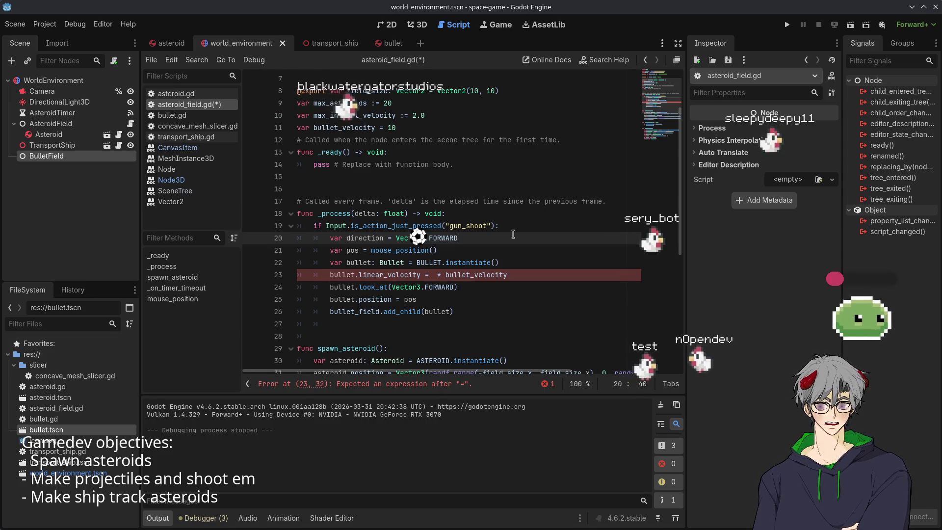
{"action": "double_click", "coordinate": [365, 238]}
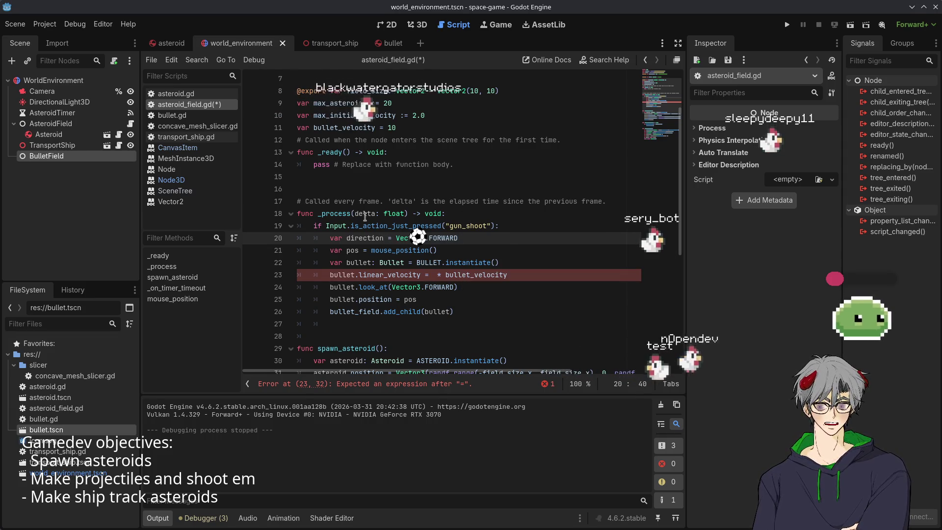
{"action": "middle_click", "coordinate": [426, 278]}
{"action": "double_click", "coordinate": [371, 237]}
{"action": "key", "text": "ctrl+c"}
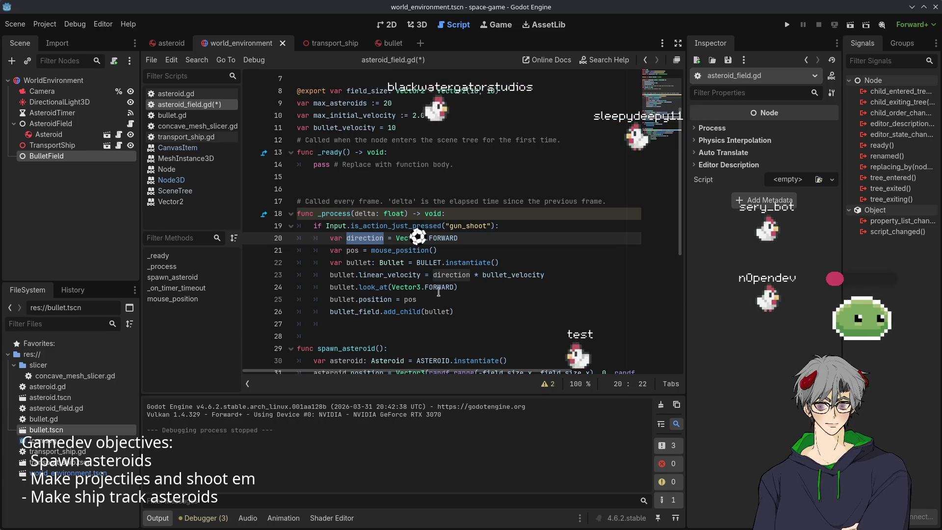
{"action": "double_click", "coordinate": [440, 287]}
{"action": "key", "text": "BackSpace"}
{"action": "key", "text": "BackSpace"}
{"action": "key", "text": "BackSpace"}
{"action": "key", "text": "ctrl+v"}
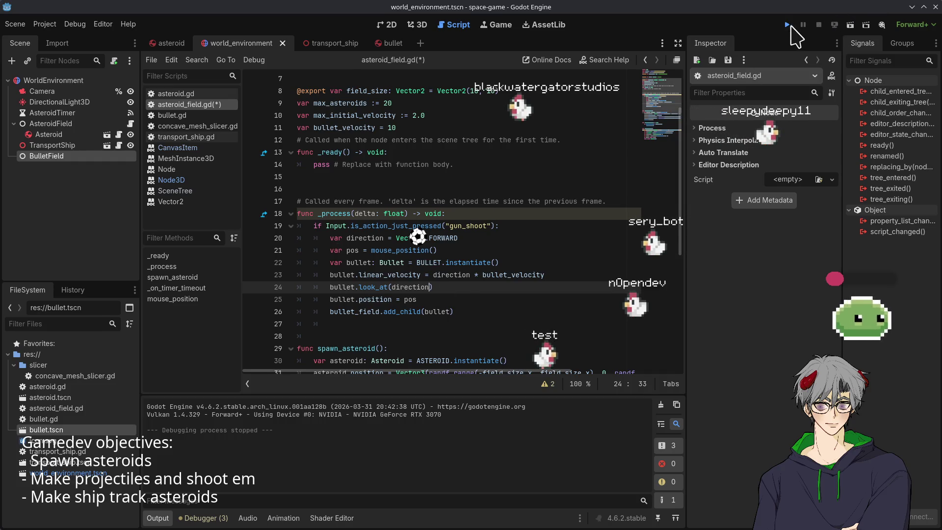
Run the game to test bullets, then view the bullet scene in 3D before returning to the script
{"action": "left_click", "coordinate": [788, 25]}
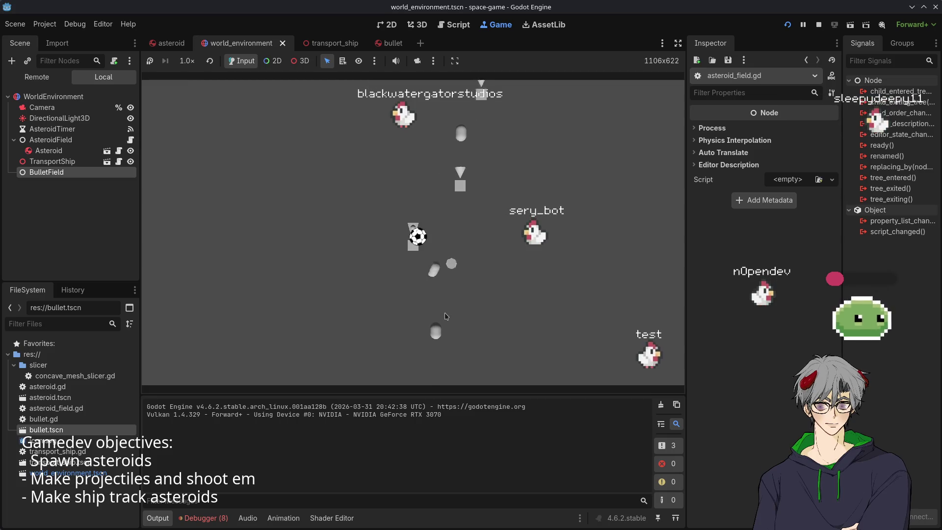
{"action": "left_click", "coordinate": [170, 43]}
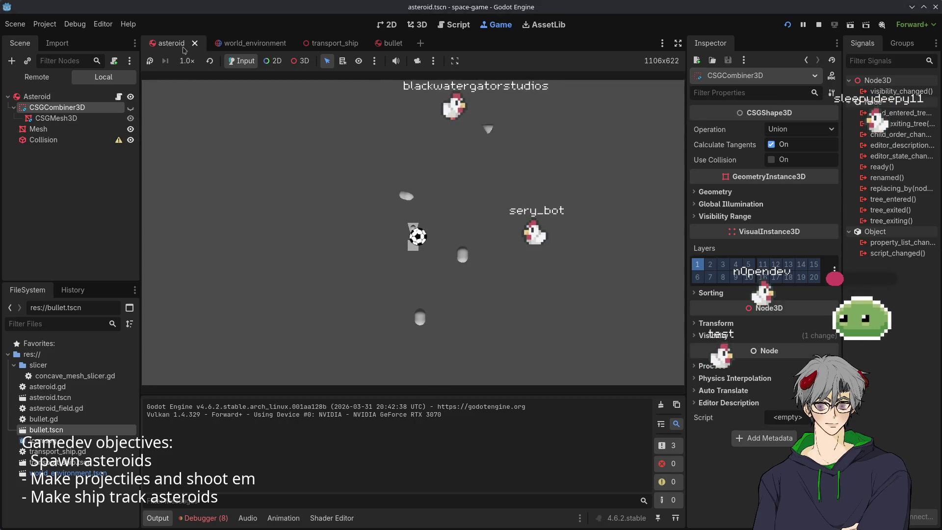
{"action": "left_click", "coordinate": [256, 46]}
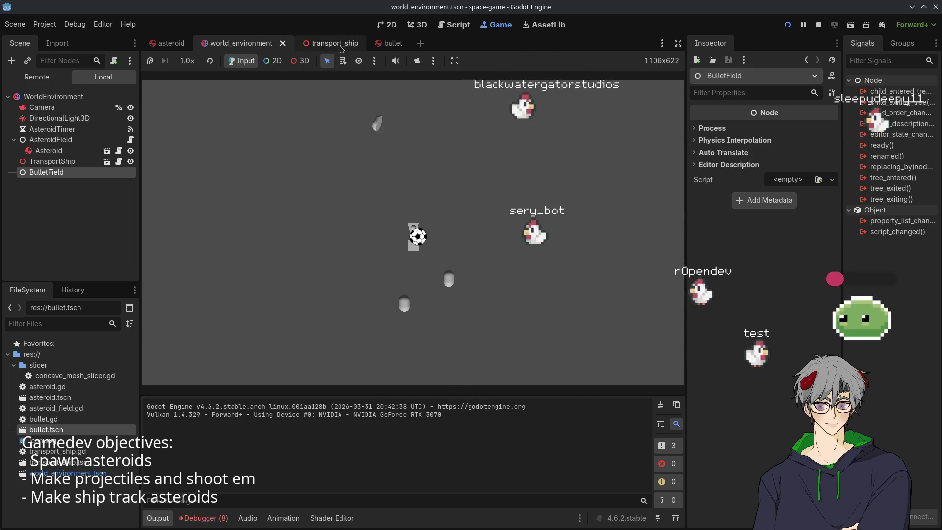
{"action": "left_click", "coordinate": [388, 44]}
{"action": "left_click", "coordinate": [411, 27]}
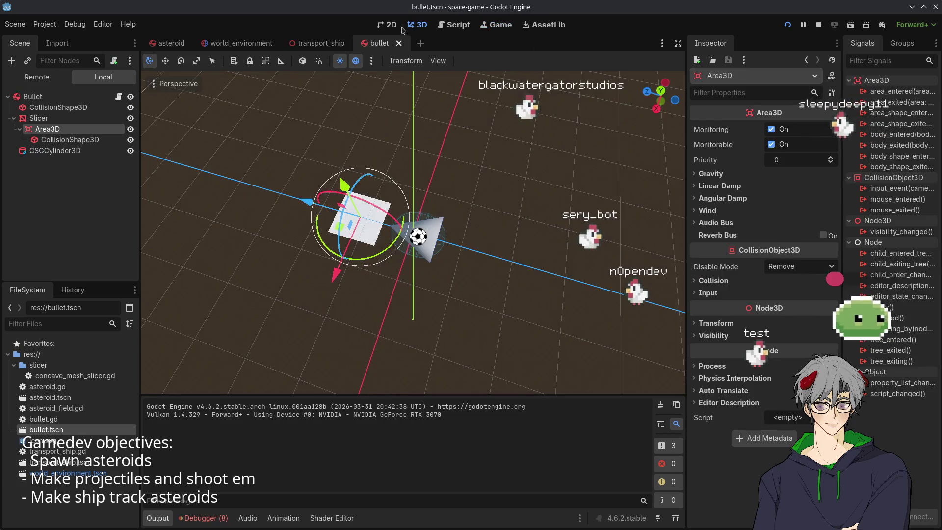
{"action": "left_click", "coordinate": [462, 28]}
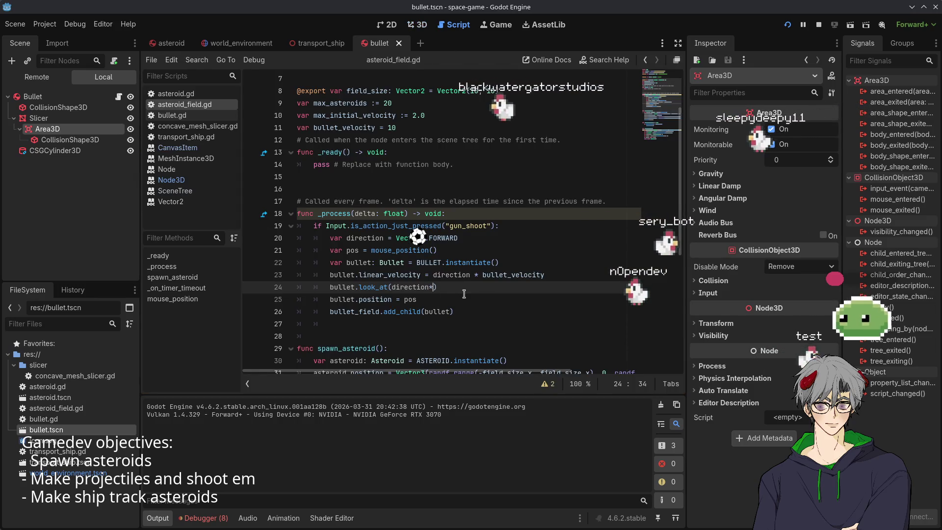
Change the look_at argument to direction*-1, then rerun and stop the game to test the flipped bullets
{"action": "type", "text": "-1"}
{"action": "key", "text": "Down"}
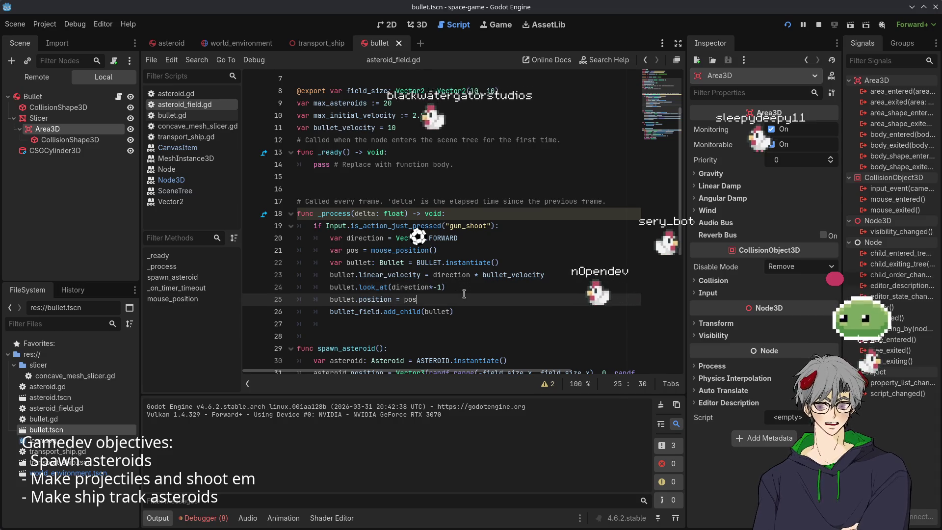
{"action": "left_click", "coordinate": [787, 25]}
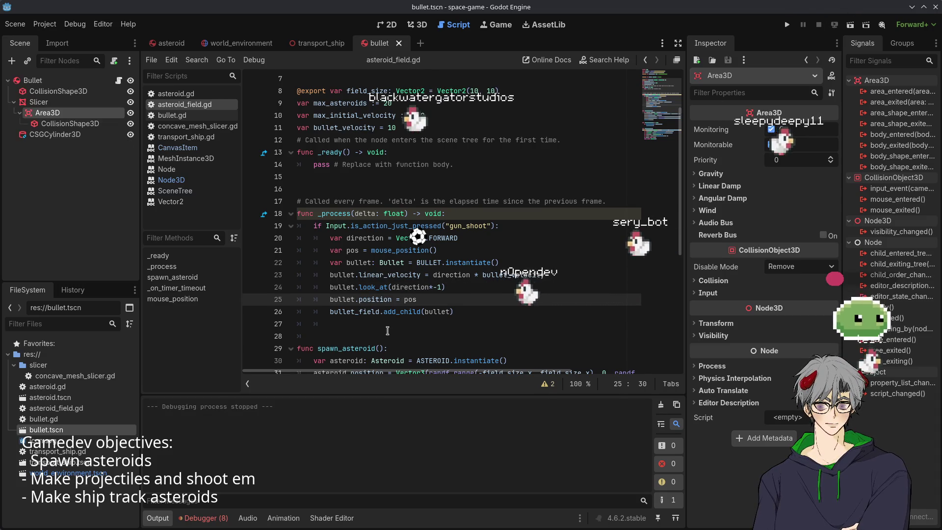
{"action": "left_click", "coordinate": [788, 25]}
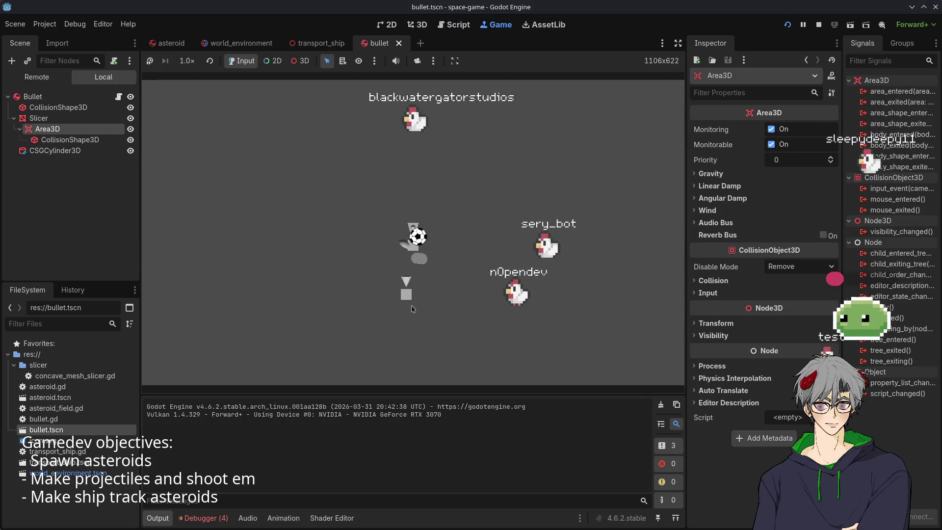
{"action": "key", "text": "F8"}
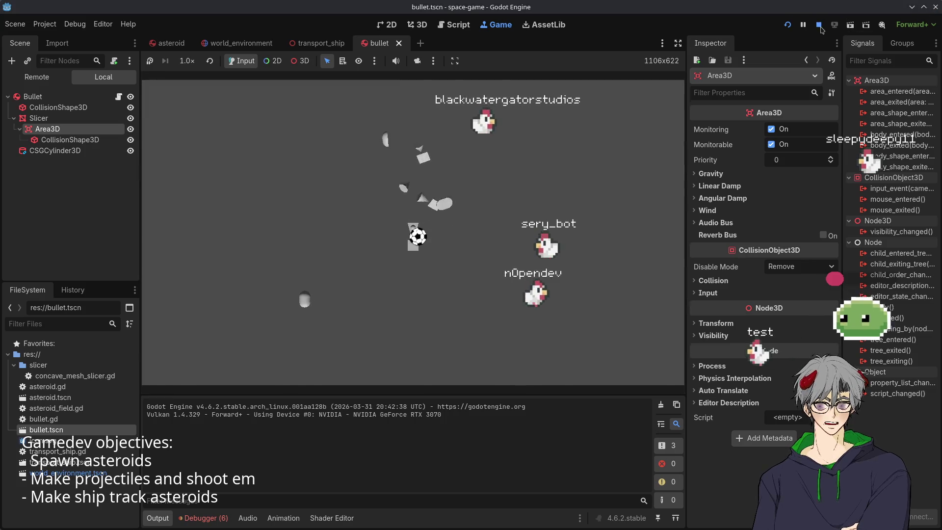
{"action": "left_click", "coordinate": [462, 290]}
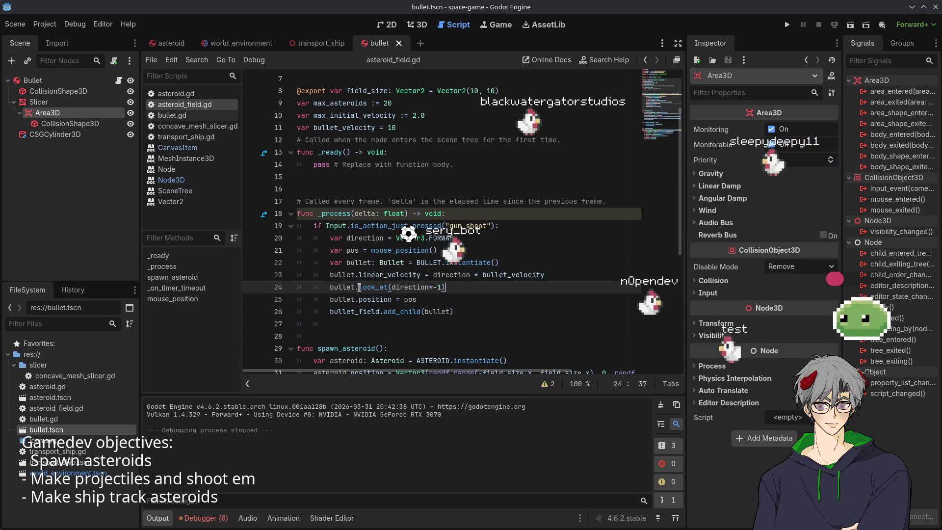
Replace look_at's direction*-1 with bullet.linear_velocity copied from line 23, then launch the game
{"action": "mouse_move", "coordinate": [343, 289]}
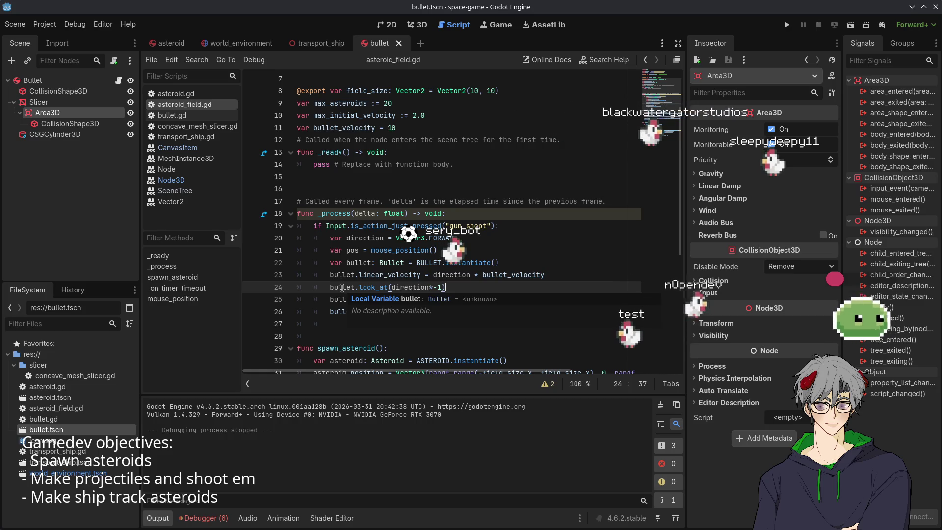
{"action": "double_click", "coordinate": [343, 288]}
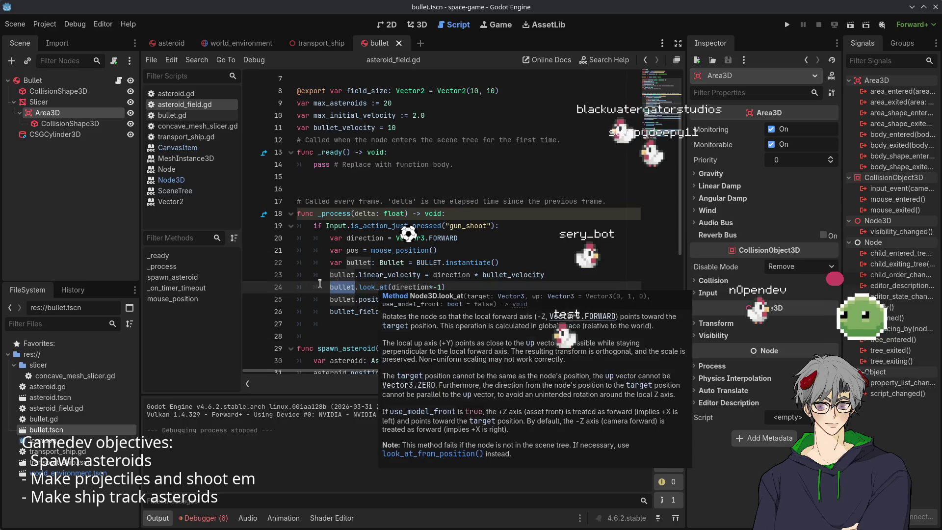
{"action": "left_click", "coordinate": [434, 287]}
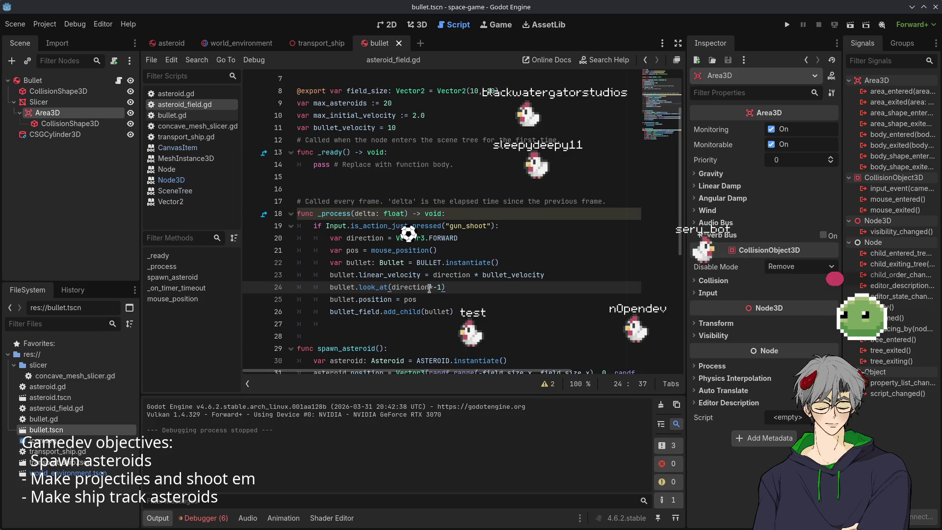
{"action": "double_click", "coordinate": [427, 287]}
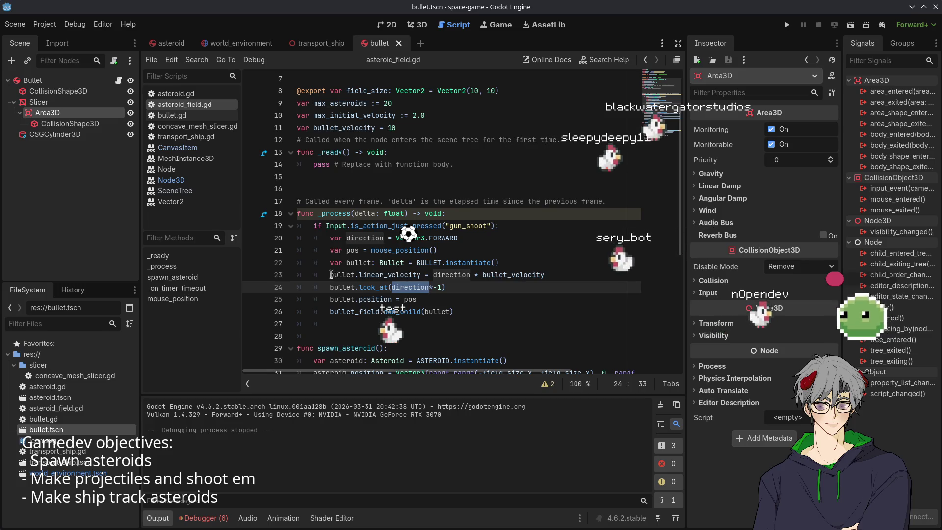
{"action": "left_click_drag", "start_coordinate": [331, 274], "coordinate": [425, 275]}
{"action": "key", "text": "ctrl+c"}
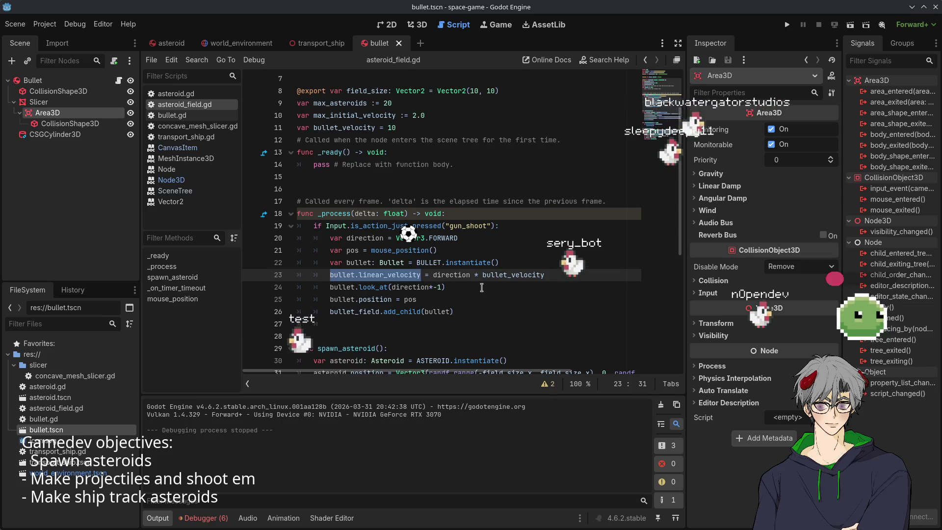
{"action": "left_click_drag", "start_coordinate": [440, 290], "coordinate": [393, 283]}
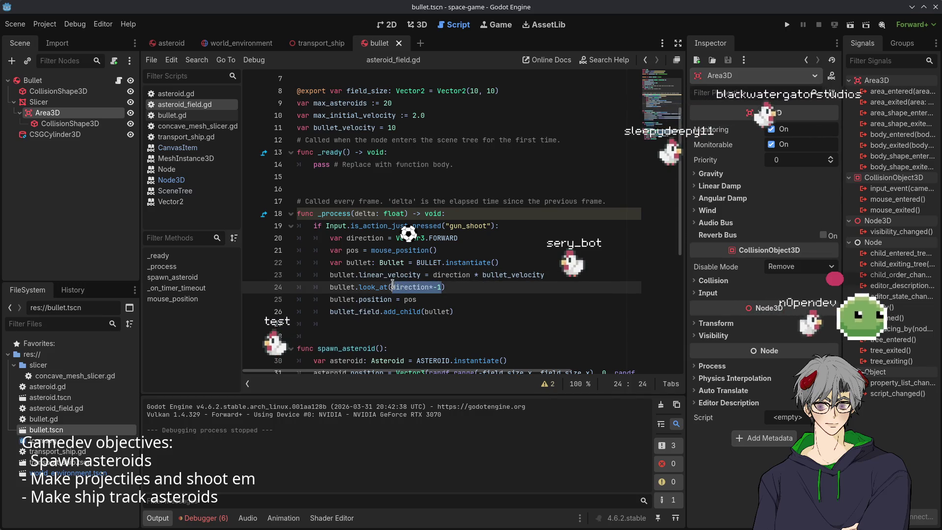
{"action": "key", "text": "ctrl+v"}
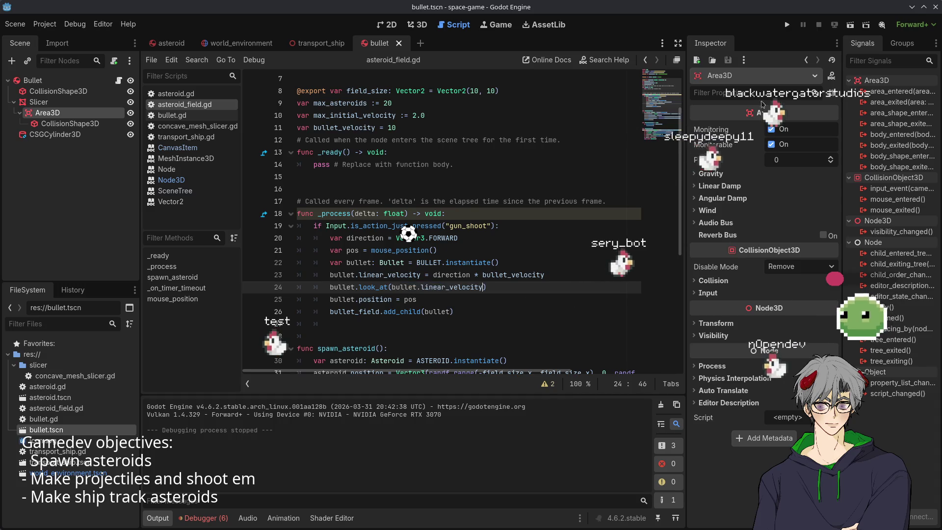
{"action": "left_click", "coordinate": [786, 25]}
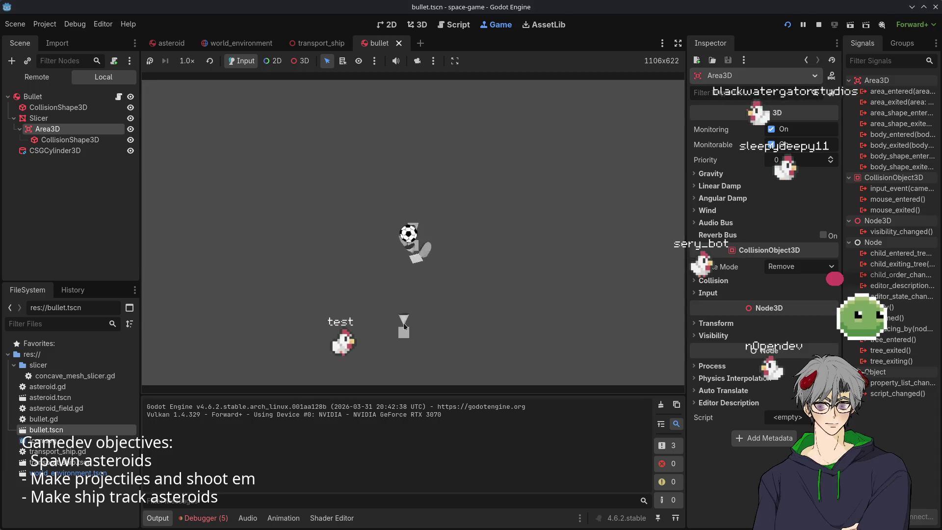
Fire three shots at the cylinder, stop the game, and show the bullet scene in 3D
{"action": "left_click", "coordinate": [539, 342]}
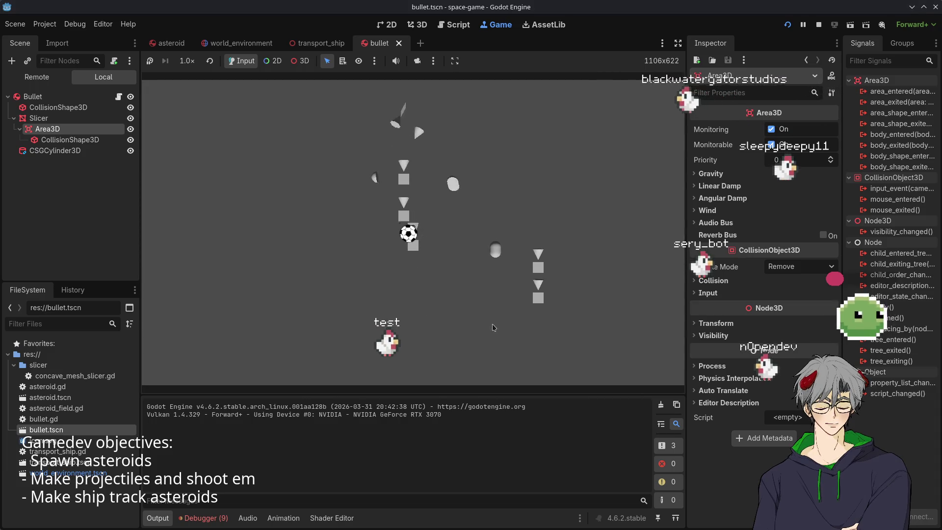
{"action": "left_click", "coordinate": [490, 333]}
{"action": "left_click", "coordinate": [521, 328]}
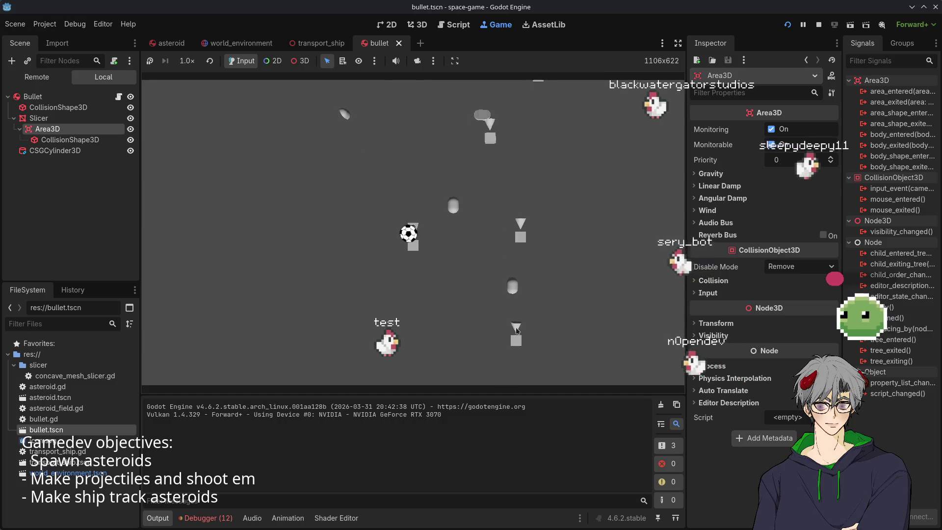
{"action": "left_click", "coordinate": [820, 29]}
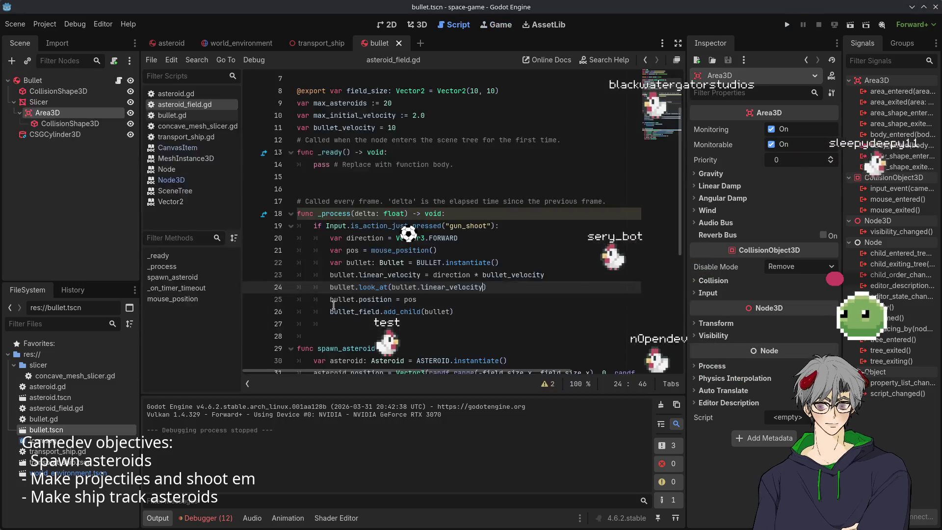
{"action": "mouse_move", "coordinate": [450, 281]}
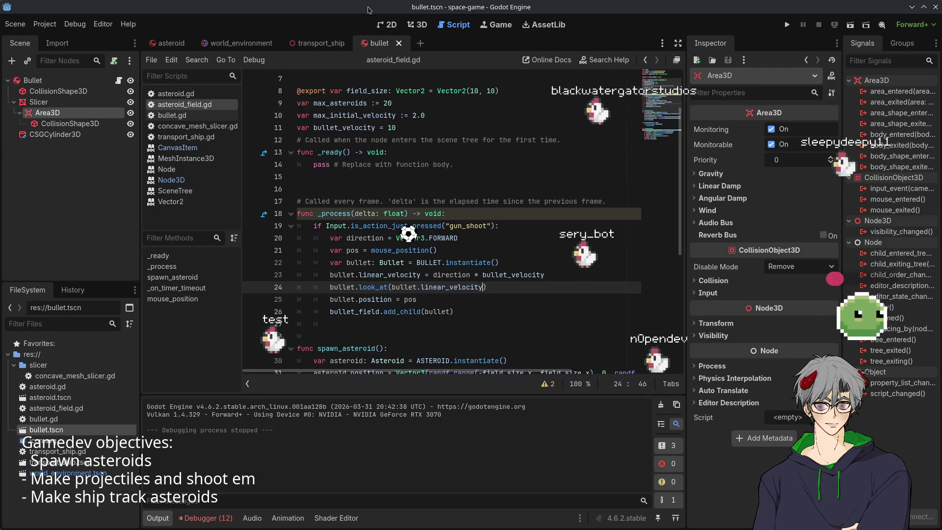
{"action": "left_click", "coordinate": [422, 25]}
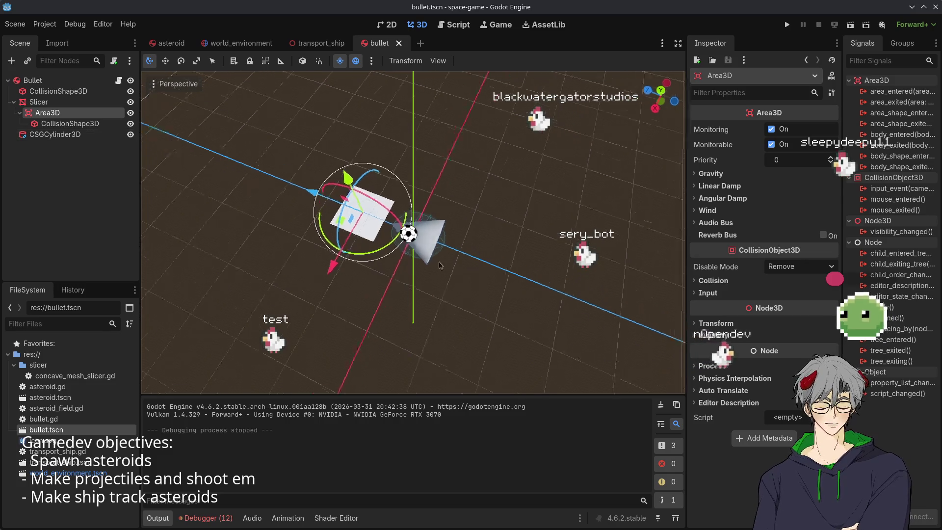
Orbit around the bullet and transport ship models, then reopen asteroid_field.gd from world_environment
{"action": "mouse_move", "coordinate": [317, 228]}
{"action": "left_mouse_down"}
{"action": "mouse_move", "coordinate": [332, 174]}
{"action": "mouse_move", "coordinate": [583, 278]}
{"action": "mouse_move", "coordinate": [326, 269]}
{"action": "mouse_move", "coordinate": [347, 172]}
{"action": "mouse_move", "coordinate": [336, 182]}
{"action": "mouse_move", "coordinate": [334, 169]}
{"action": "mouse_move", "coordinate": [324, 256]}
{"action": "left_mouse_up"}
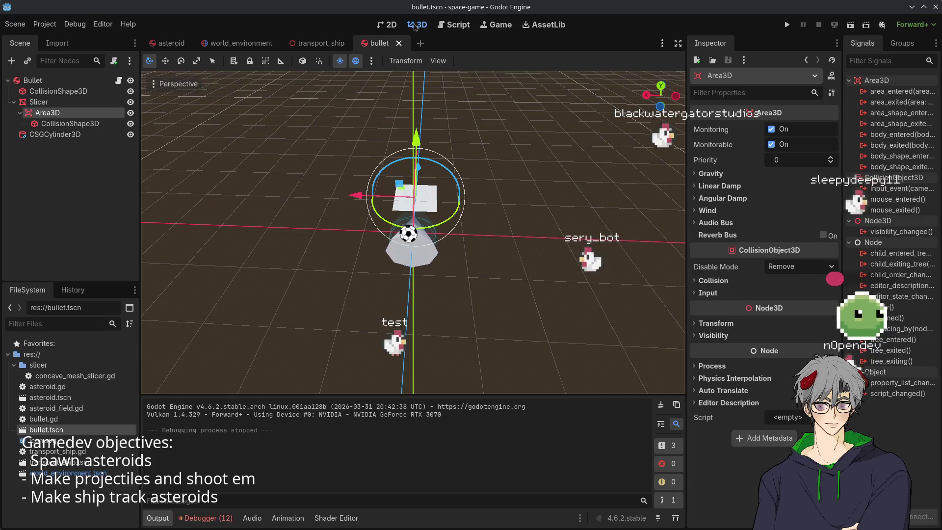
{"action": "left_click", "coordinate": [322, 45]}
{"action": "mouse_move", "coordinate": [417, 221]}
{"action": "left_mouse_down"}
{"action": "mouse_move", "coordinate": [440, 236]}
{"action": "mouse_move", "coordinate": [361, 256]}
{"action": "mouse_move", "coordinate": [378, 269]}
{"action": "mouse_move", "coordinate": [393, 246]}
{"action": "mouse_move", "coordinate": [404, 274]}
{"action": "mouse_move", "coordinate": [395, 248]}
{"action": "mouse_move", "coordinate": [608, 250]}
{"action": "mouse_move", "coordinate": [517, 301]}
{"action": "mouse_move", "coordinate": [516, 271]}
{"action": "mouse_move", "coordinate": [530, 260]}
{"action": "mouse_move", "coordinate": [528, 304]}
{"action": "mouse_move", "coordinate": [521, 298]}
{"action": "left_mouse_up"}
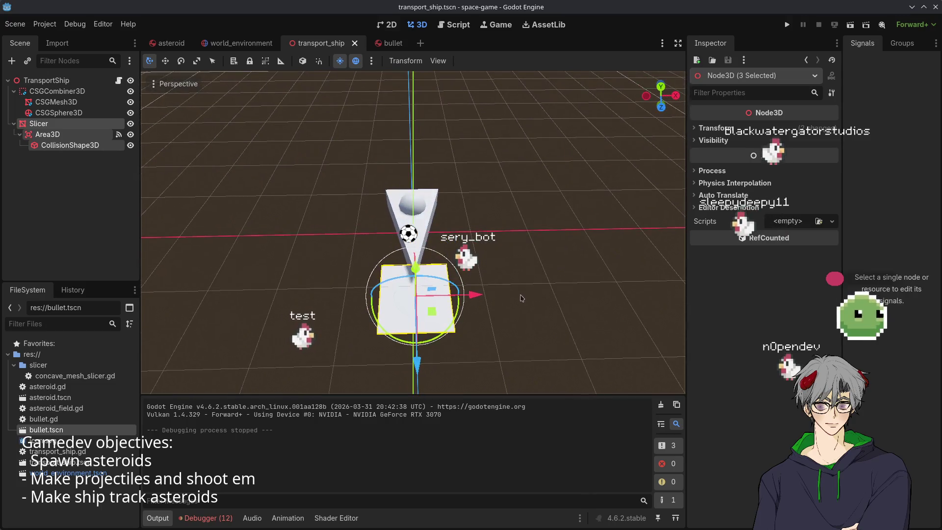
{"action": "left_click", "coordinate": [224, 45]}
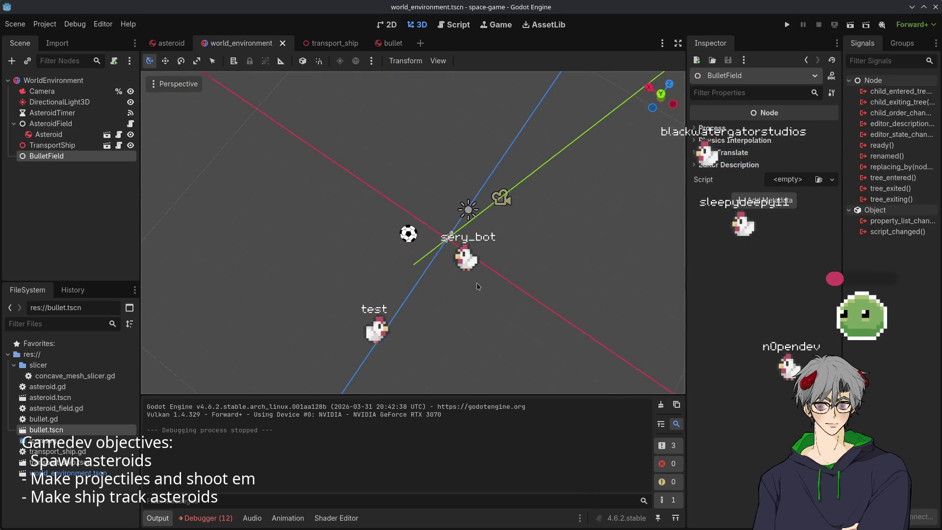
{"action": "left_click", "coordinate": [322, 44]}
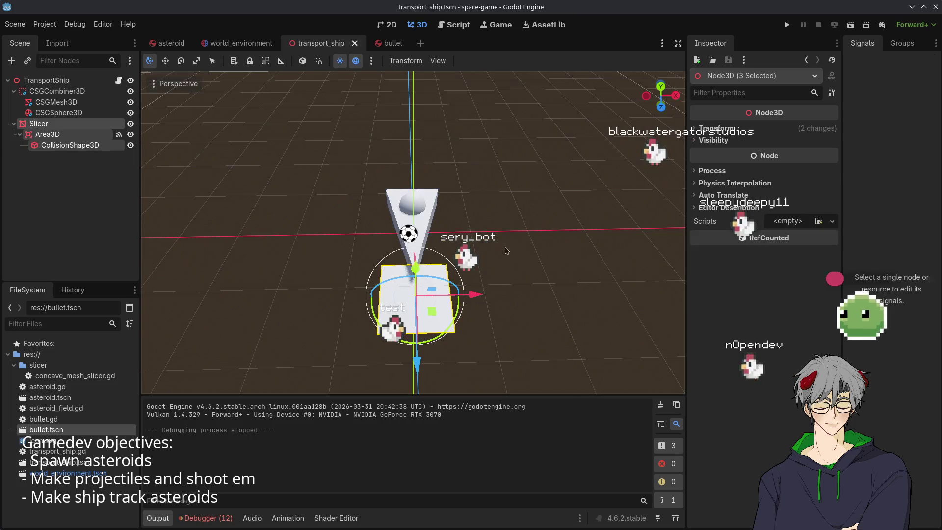
{"action": "mouse_move", "coordinate": [507, 251]}
{"action": "left_mouse_down"}
{"action": "mouse_move", "coordinate": [152, 293]}
{"action": "mouse_move", "coordinate": [525, 310]}
{"action": "mouse_move", "coordinate": [504, 280]}
{"action": "left_mouse_up"}
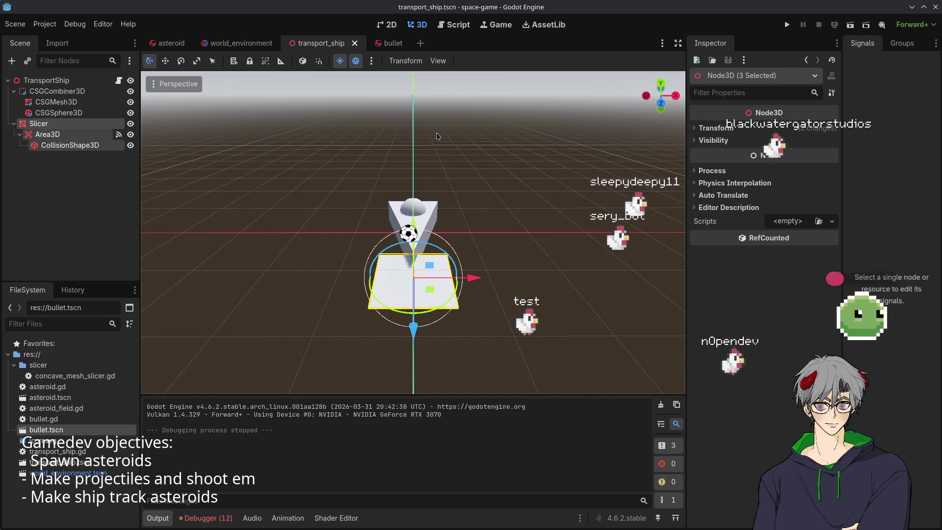
{"action": "left_click", "coordinate": [387, 43]}
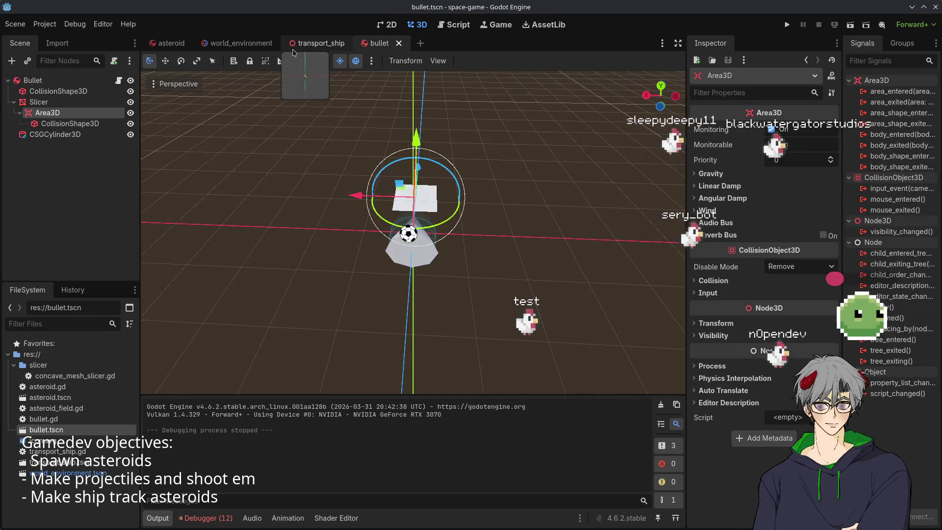
{"action": "left_click", "coordinate": [304, 43]}
{"action": "left_click", "coordinate": [240, 43]}
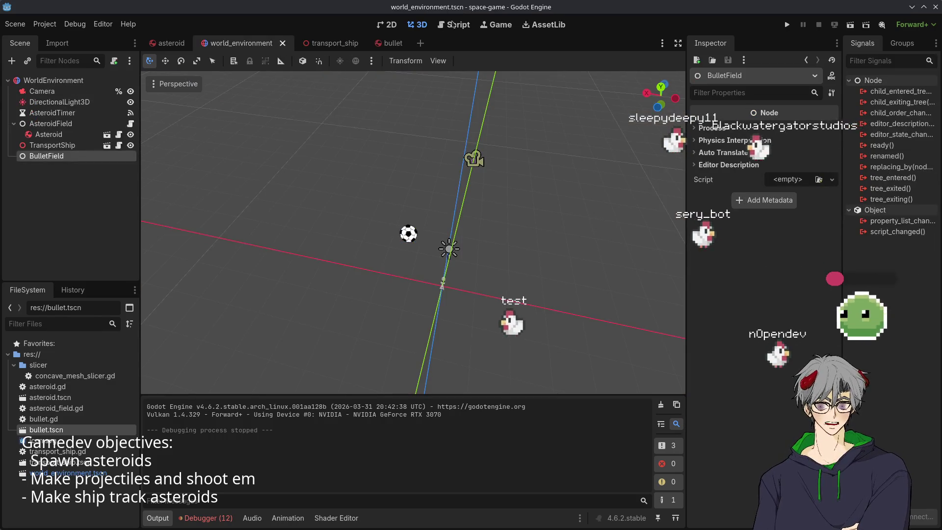
{"action": "left_click", "coordinate": [130, 123]}
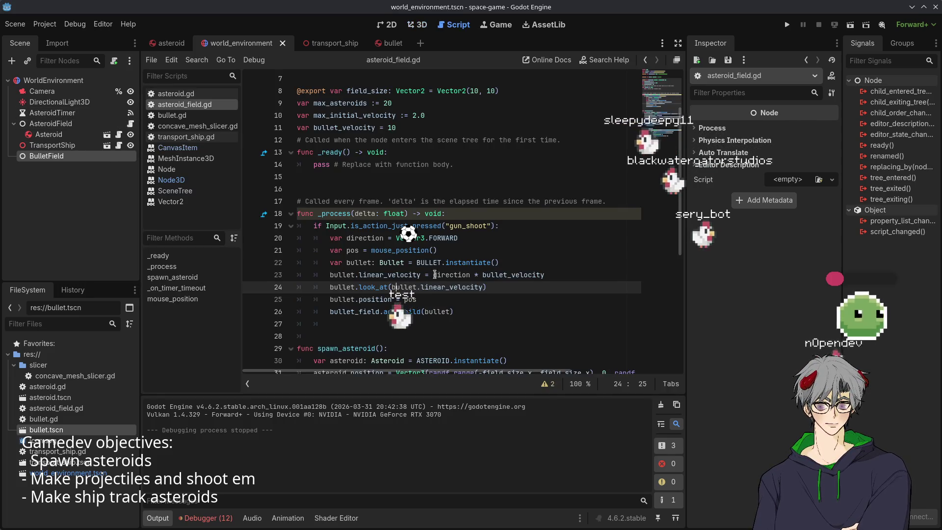
Select Vector3.FORWARD on line 20, then select the bullet.linear_velocity target inside look_at on line 24
{"action": "left_click", "coordinate": [376, 275]}
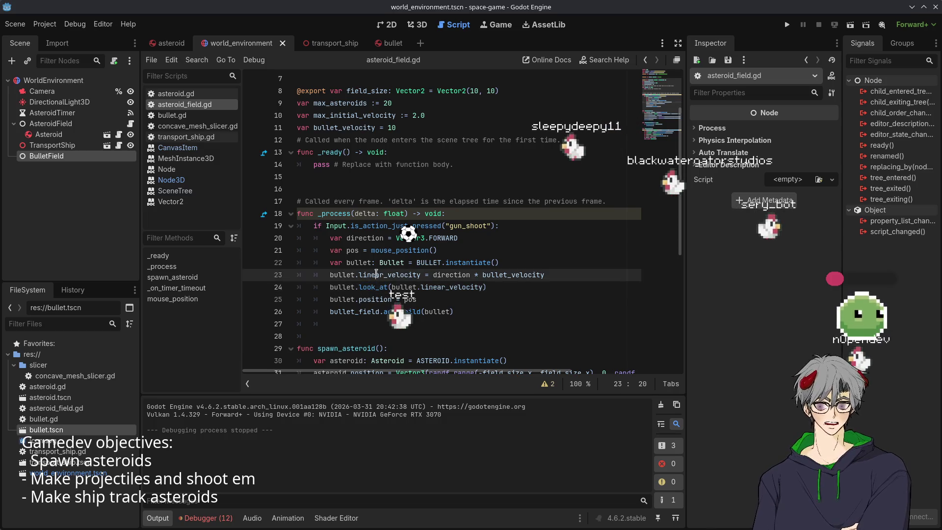
{"action": "left_click", "coordinate": [461, 214]}
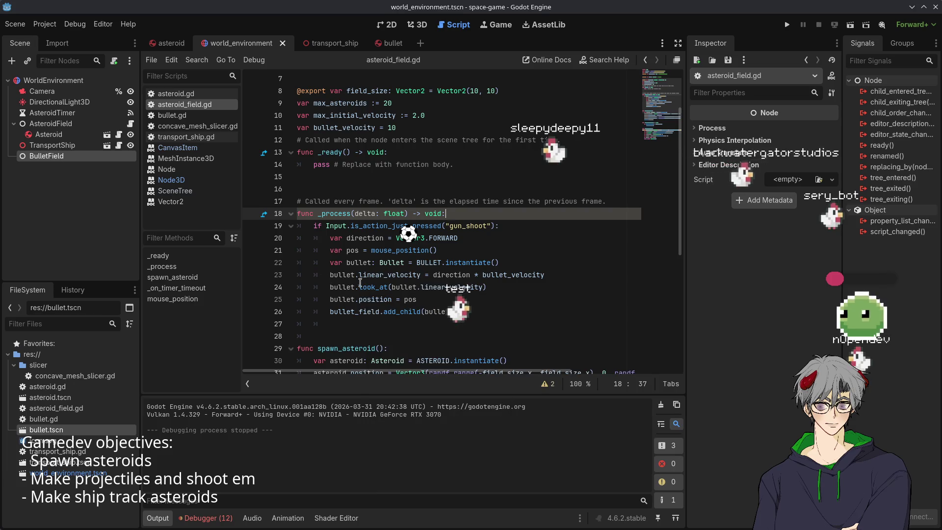
{"action": "mouse_move", "coordinate": [364, 284]}
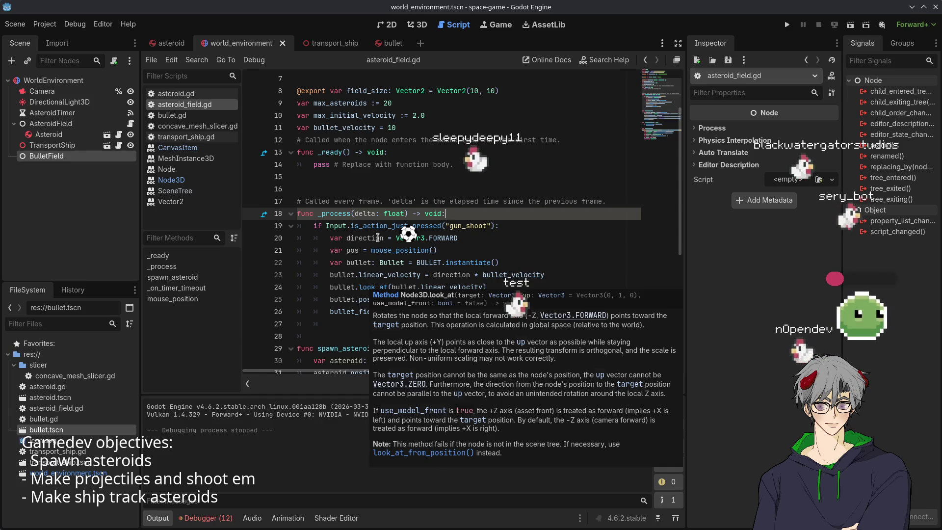
{"action": "left_click", "coordinate": [440, 263]}
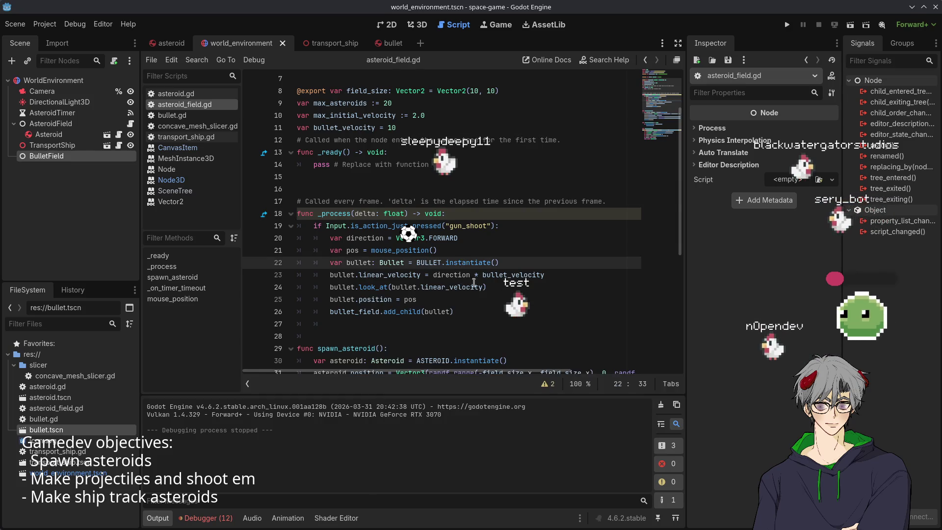
{"action": "left_click_drag", "start_coordinate": [458, 238], "coordinate": [397, 237]}
{"action": "key", "text": "ctrl+c"}
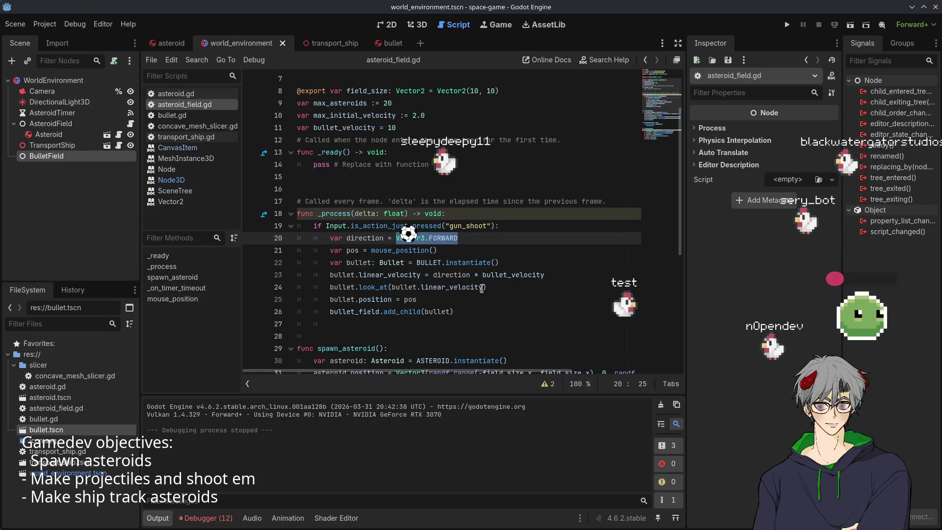
{"action": "left_click_drag", "start_coordinate": [481, 287], "coordinate": [367, 287]}
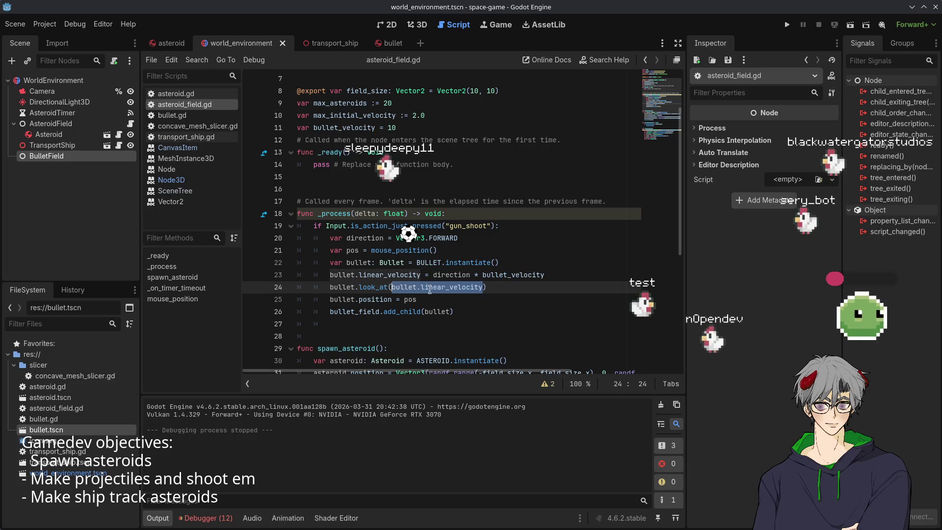
Change the bullet's look_at target on line 24 to Vector3.BACK and launch the game
{"action": "key", "text": "ctrl+v"}
{"action": "type", "text": "BA"}
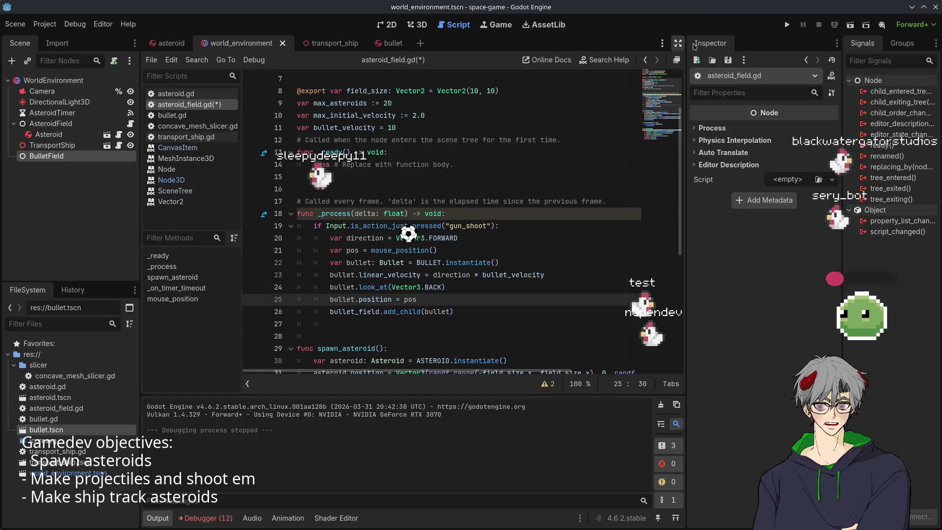
{"action": "left_click", "coordinate": [788, 27]}
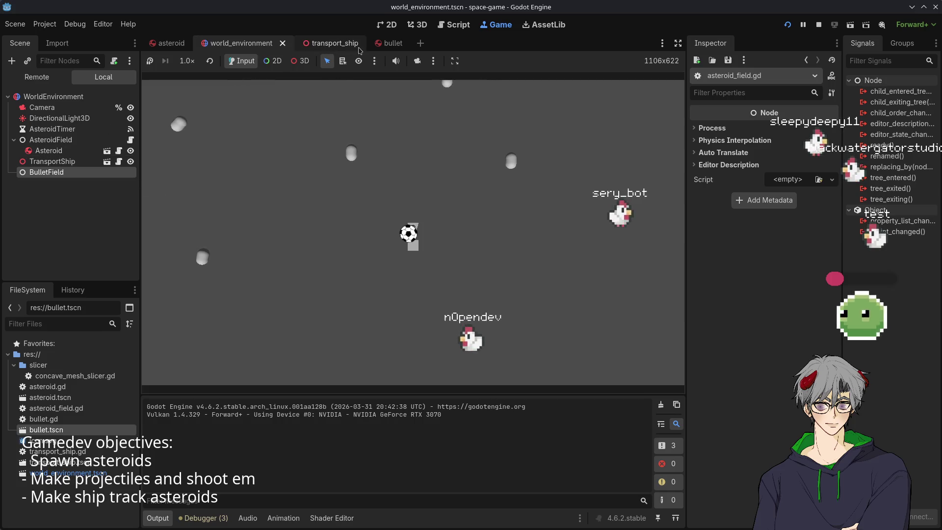
In the bullet scene's script, connect the Area3D body_entered signal to _on_area_3d_body_entered
{"action": "left_click", "coordinate": [390, 43]}
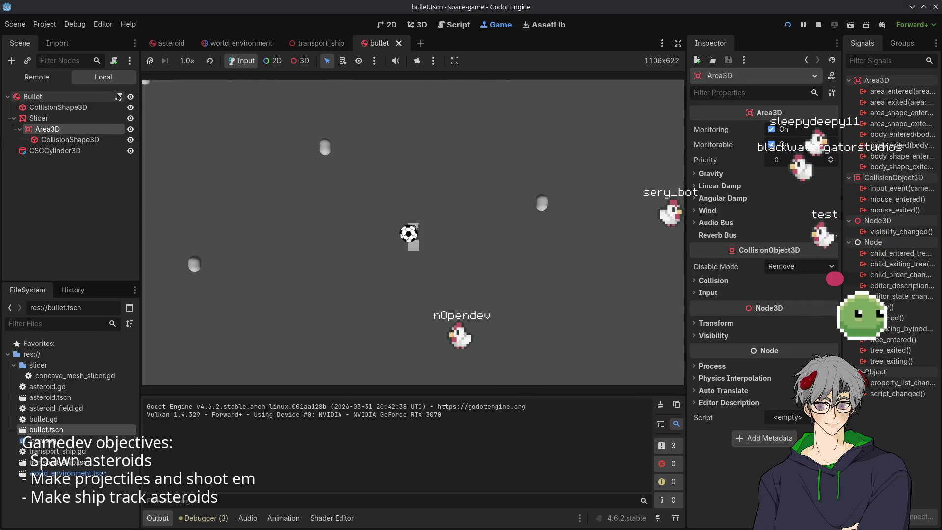
{"action": "left_click", "coordinate": [119, 97]}
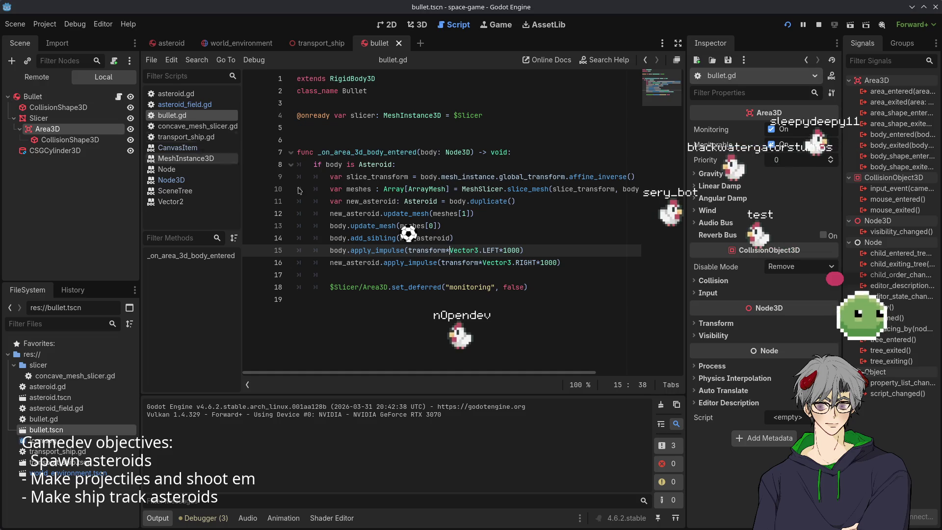
{"action": "left_click", "coordinate": [342, 141]}
{"action": "left_click", "coordinate": [362, 152]}
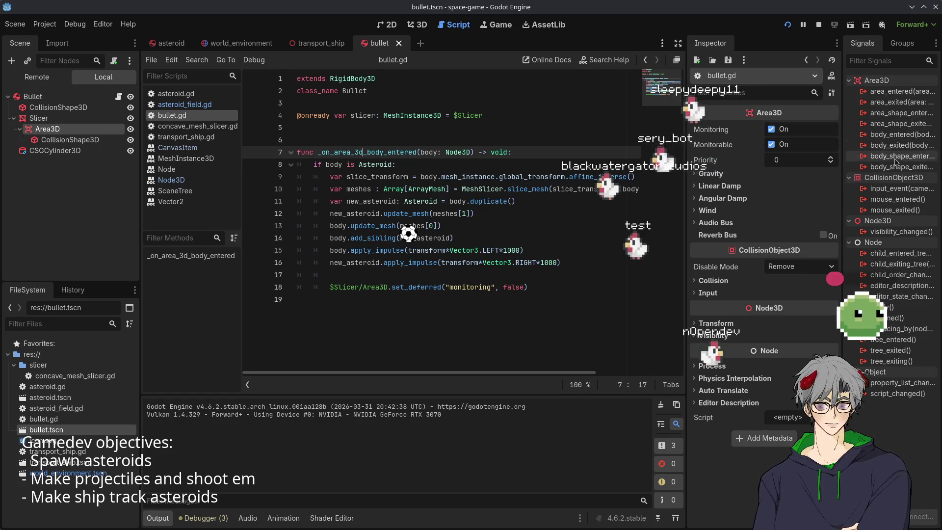
{"action": "double_click", "coordinate": [902, 135]}
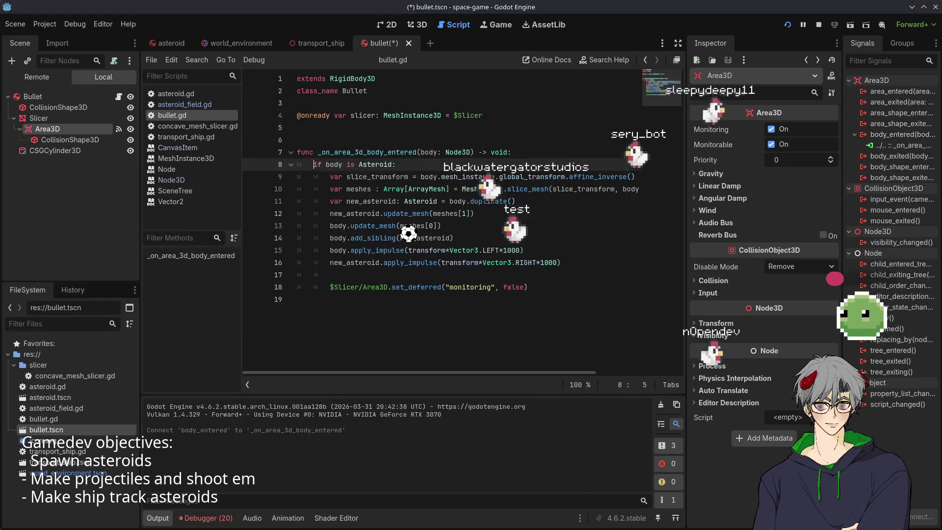
{"action": "left_click", "coordinate": [396, 303]}
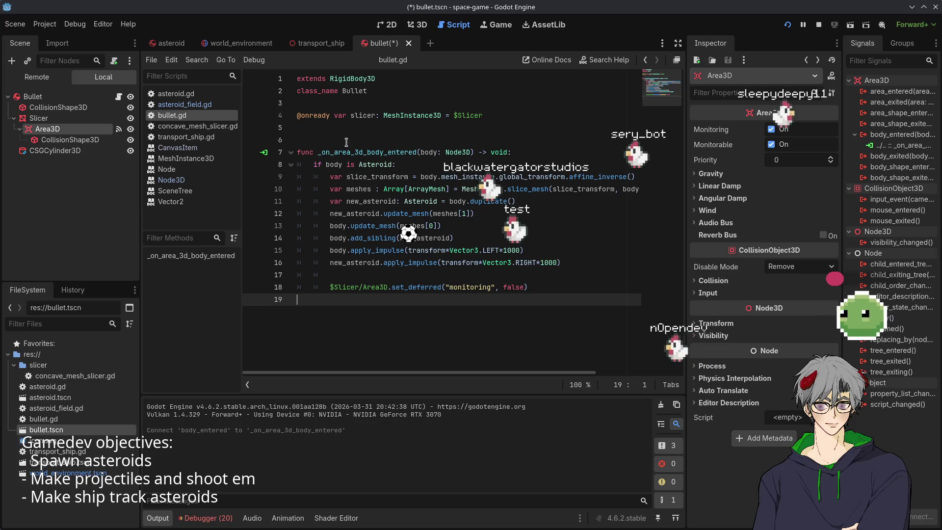
Save and run the game, look through the open scene tabs, then stop the test run
{"action": "key", "text": "F5"}
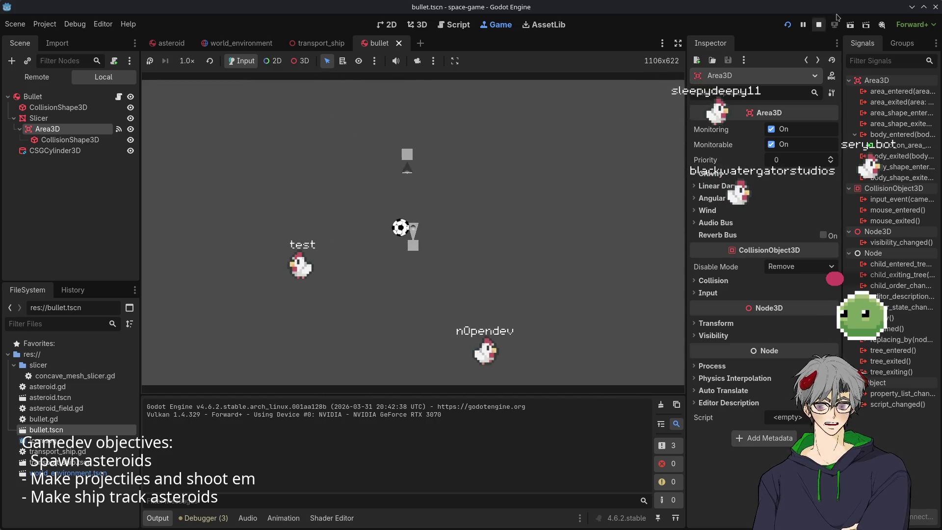
{"action": "left_click", "coordinate": [316, 48]}
{"action": "left_click", "coordinate": [240, 44]}
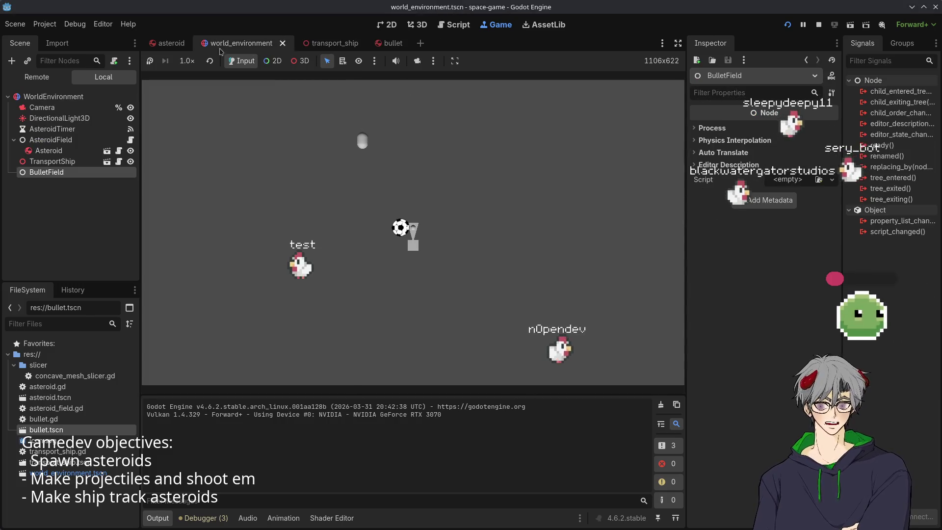
{"action": "left_click", "coordinate": [169, 43]}
{"action": "left_click", "coordinate": [385, 43]}
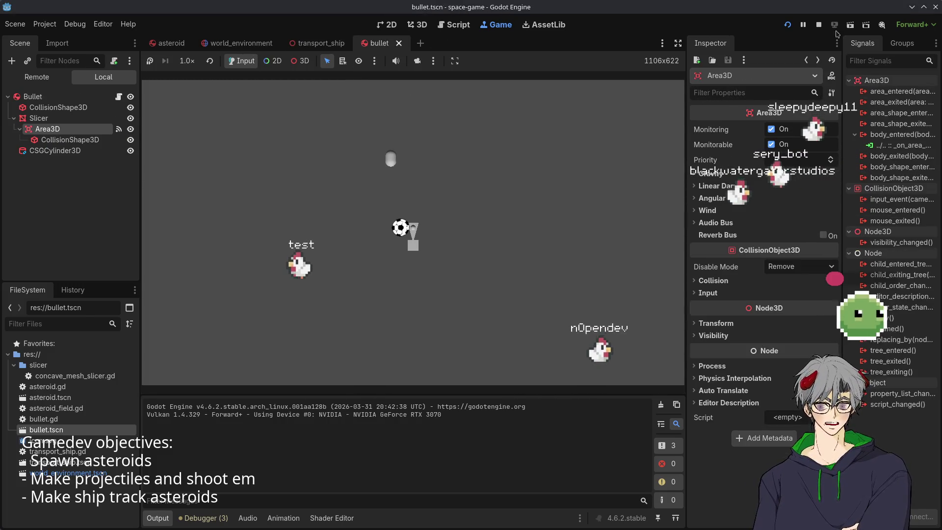
{"action": "key", "text": "F8"}
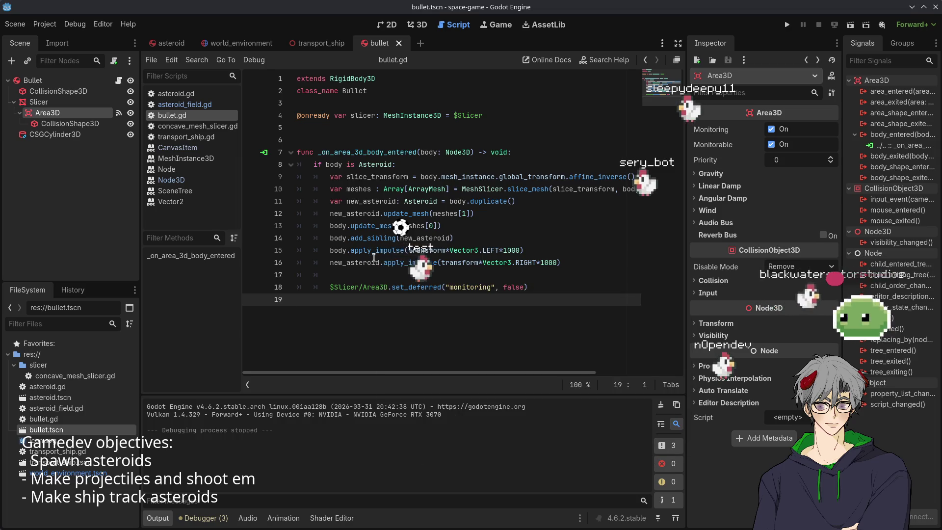
Add 'var charged = true' below the slicer variable in bullet.gd
{"action": "left_click_drag", "start_coordinate": [341, 276], "coordinate": [441, 225]}
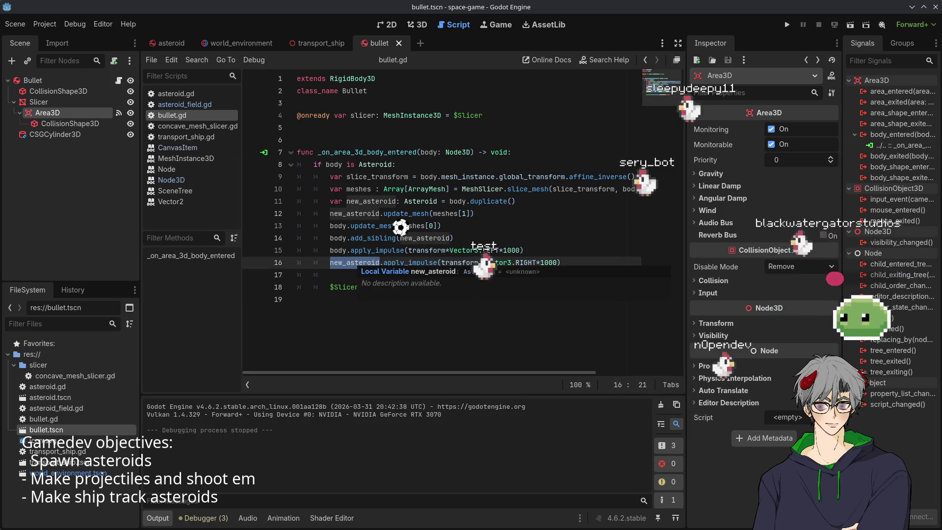
{"action": "left_click", "coordinate": [442, 226]}
{"action": "double_click", "coordinate": [356, 264]}
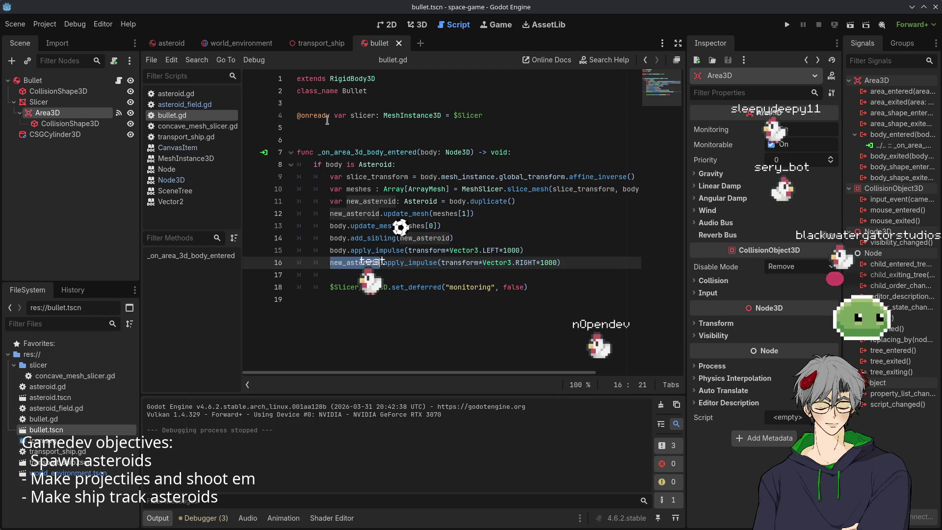
{"action": "left_click", "coordinate": [545, 116]}
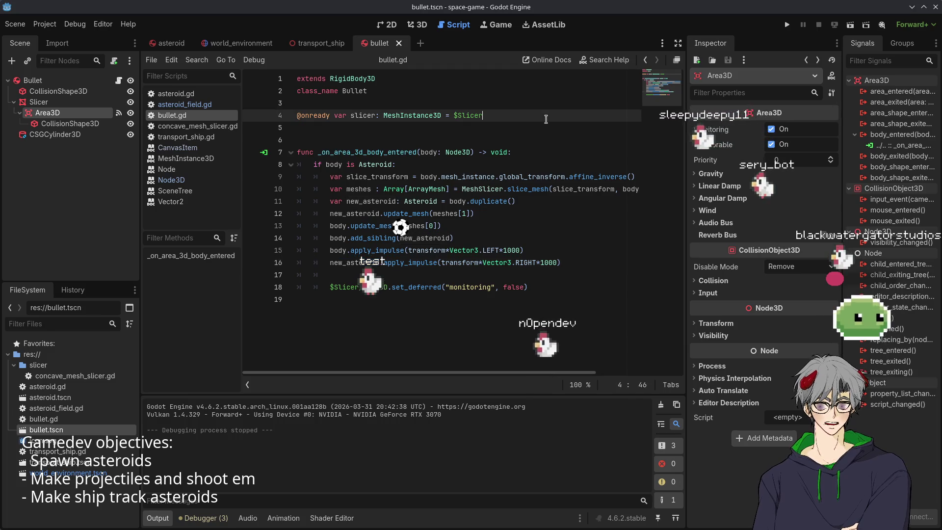
{"action": "key", "text": "Return"}
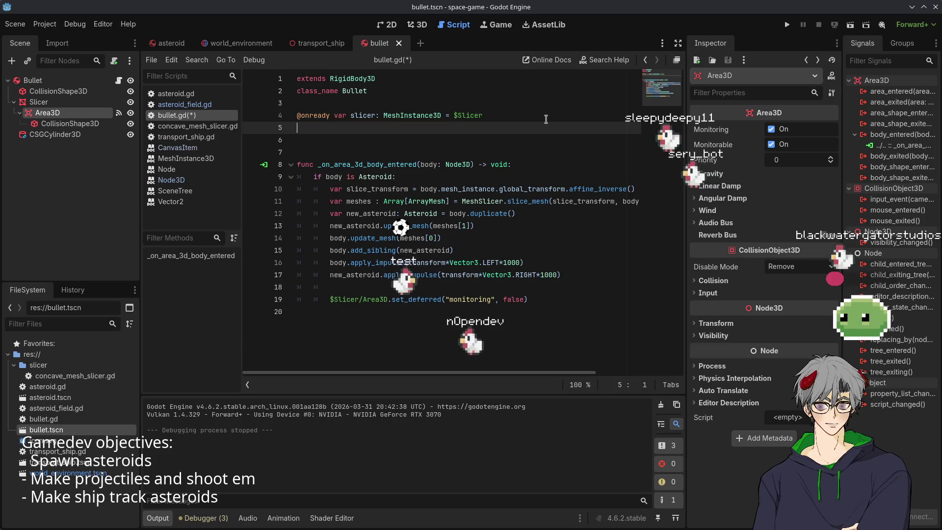
{"action": "type", "text": "var "}
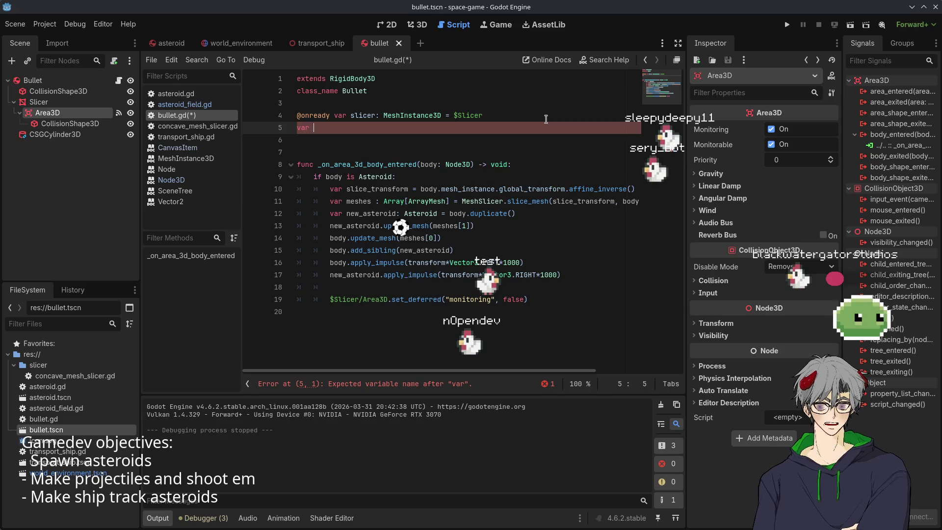
{"action": "type", "text": "charged = "}
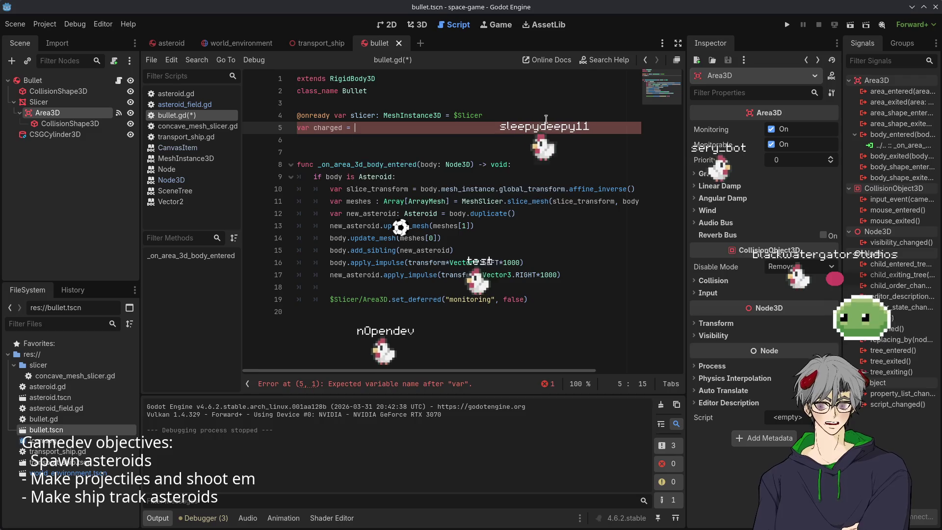
{"action": "type", "text": "true"}
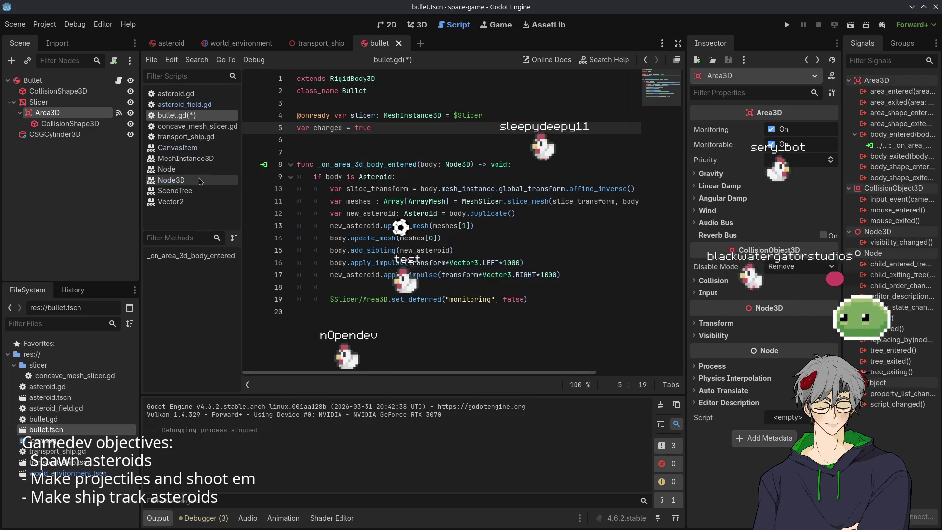
Change the check to 'if charged && body is Asteroid:', add 'charged = false' after the impulses, and run
{"action": "double_click", "coordinate": [328, 128]}
{"action": "left_click", "coordinate": [325, 177]}
{"action": "type", "text": "charged"}
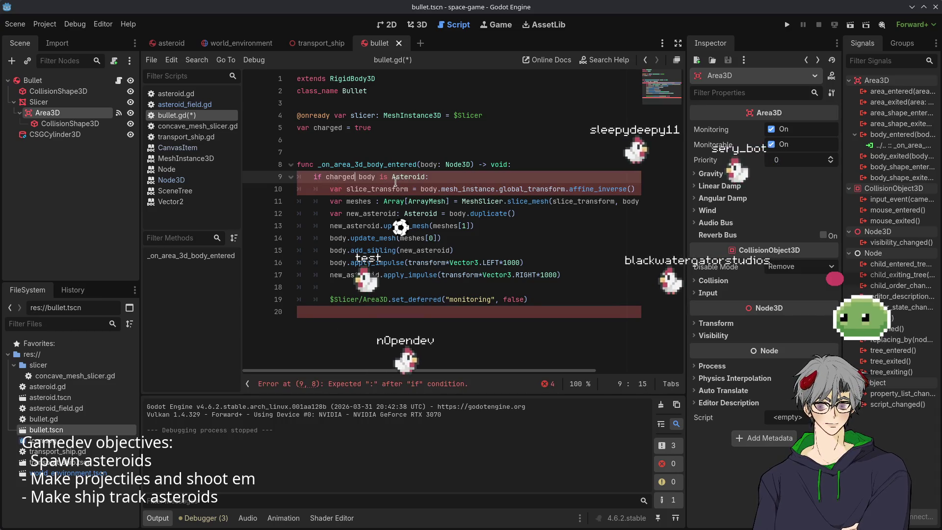
{"action": "type", "text": "&&"}
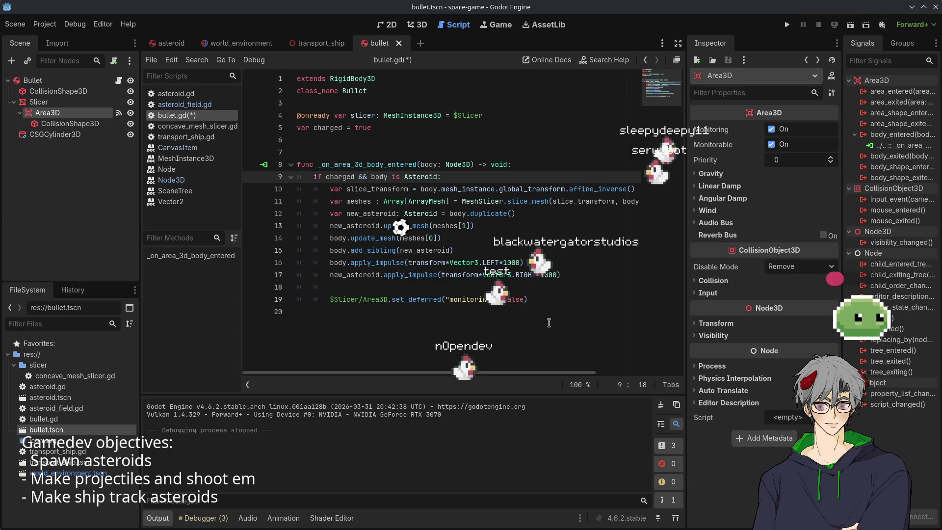
{"action": "left_click", "coordinate": [568, 289]}
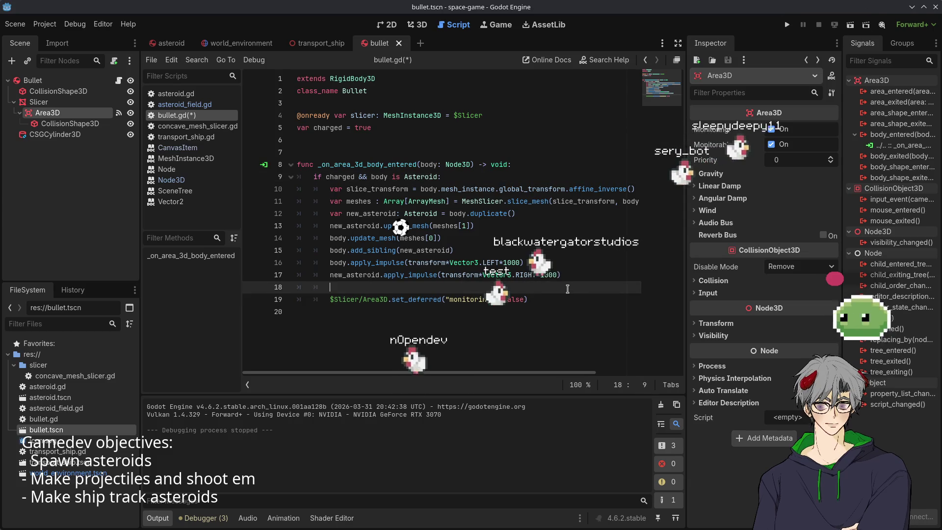
{"action": "type", "text": "charge"}
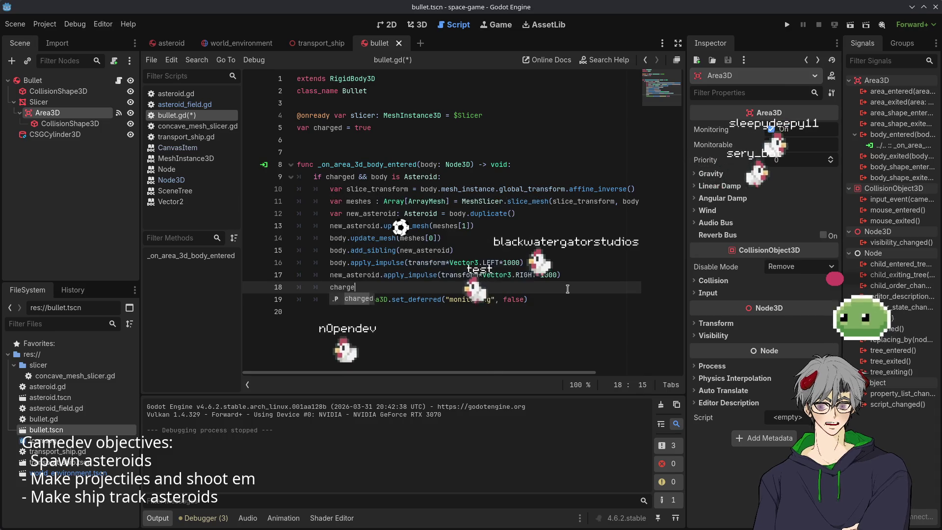
{"action": "type", "text": "d = fa"}
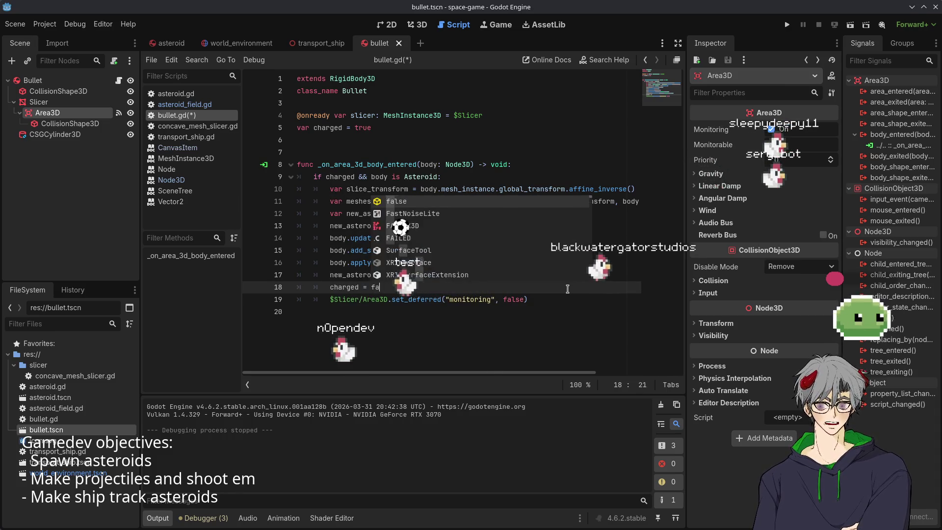
{"action": "key", "text": "Return"}
{"action": "left_click", "coordinate": [786, 25]}
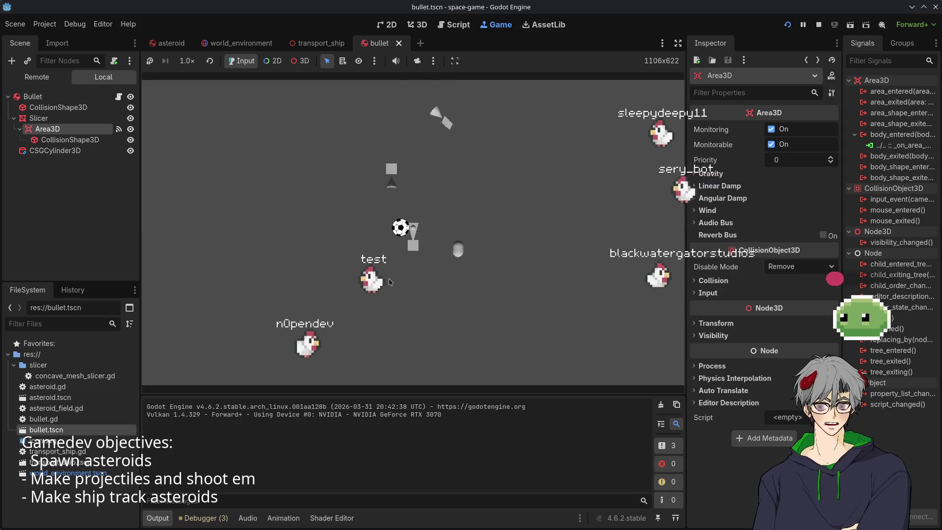
Stop the game and add 'var impulse = 100' below the charged variable
{"action": "left_click", "coordinate": [818, 24]}
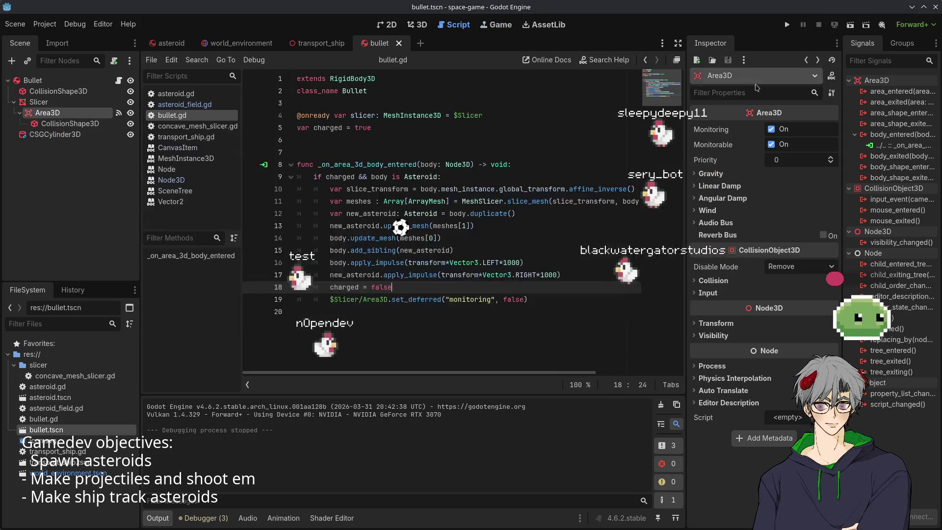
{"action": "left_click_drag", "start_coordinate": [549, 274], "coordinate": [557, 275]}
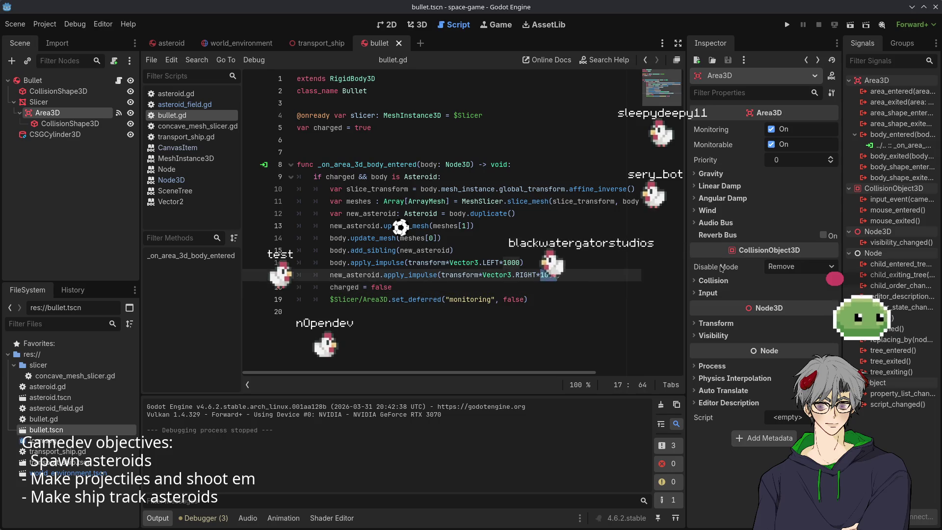
{"action": "mouse_move", "coordinate": [721, 268]}
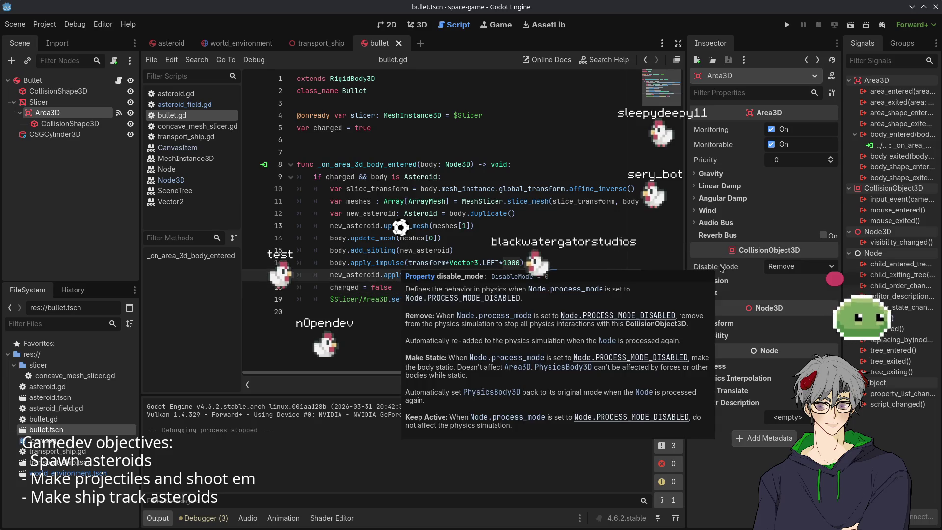
{"action": "left_click", "coordinate": [396, 136]}
{"action": "key", "text": "Return"}
{"action": "type", "text": "var imp"}
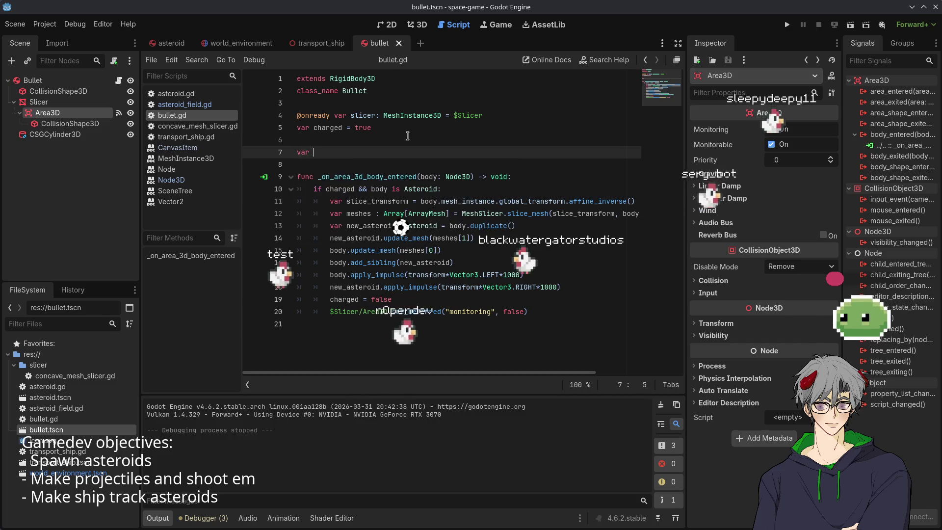
{"action": "type", "text": "ulse = 100"}
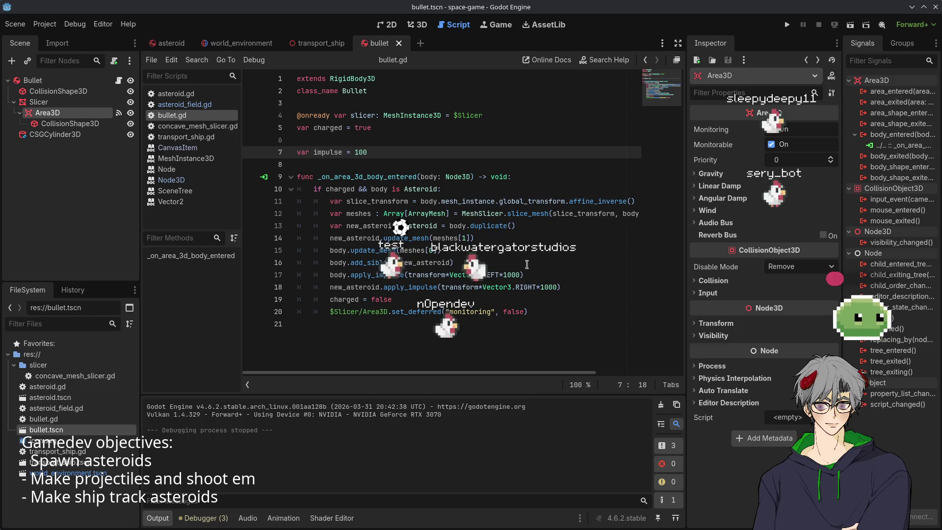
Replace both hard-coded 1000 push values in apply_impulse with impulse and run the game
{"action": "left_click", "coordinate": [517, 277]}
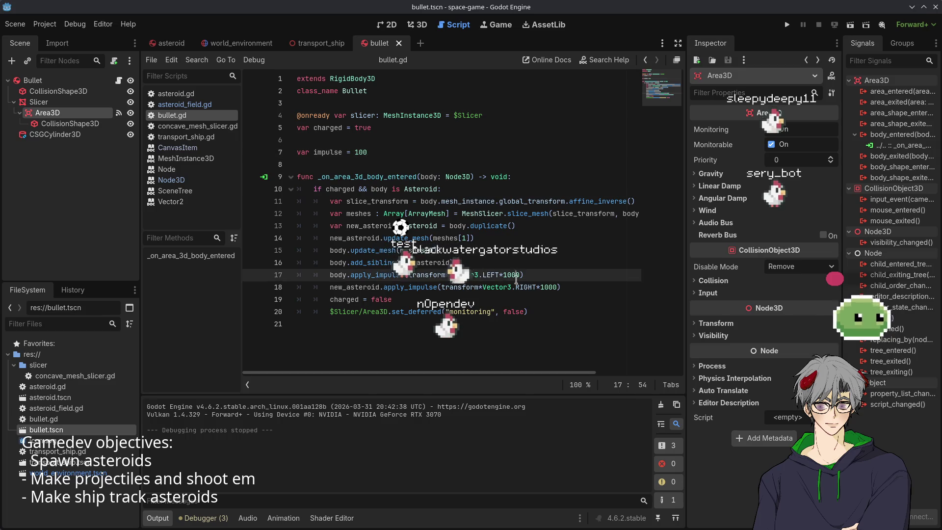
{"action": "key", "text": "BackSpace"}
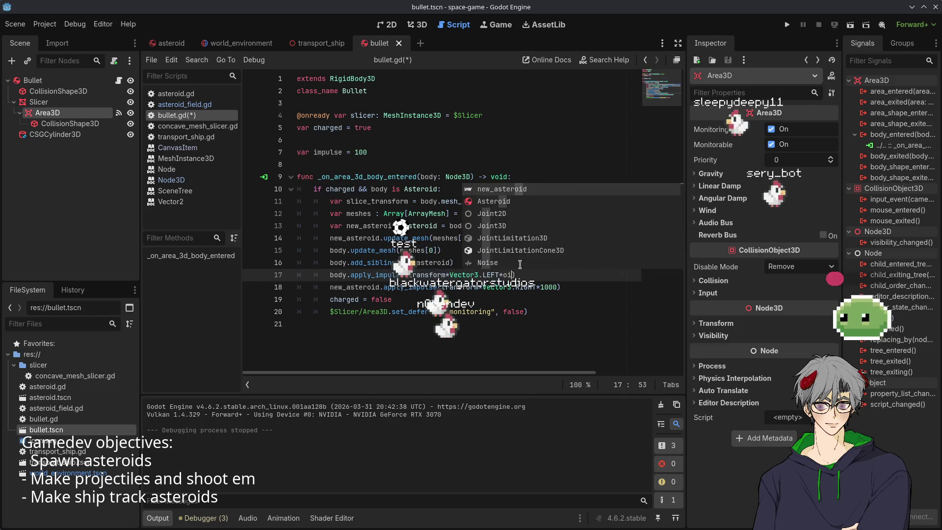
{"action": "key", "text": "Escape"}
{"action": "type", "text": "impul"}
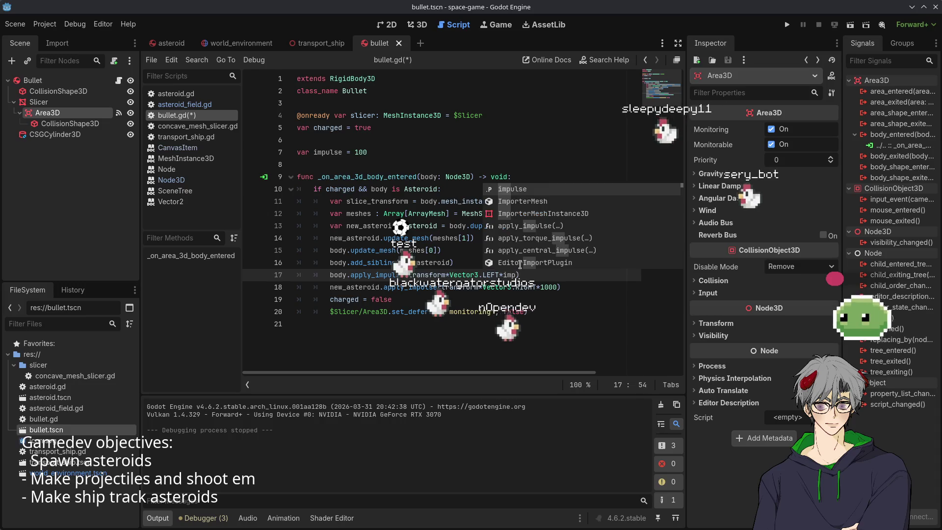
{"action": "key", "text": "Escape"}
{"action": "type", "text": "e"}
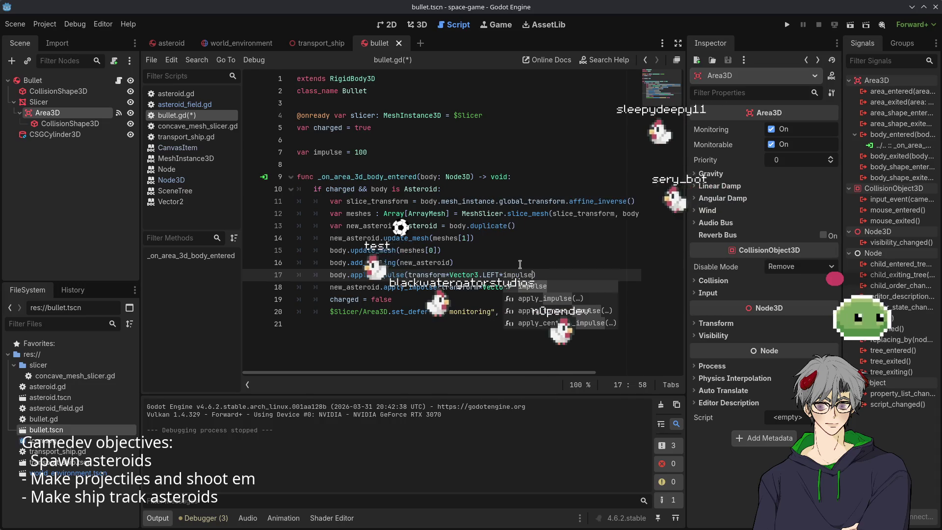
{"action": "key", "text": "Escape"}
{"action": "double_click", "coordinate": [548, 287]}
{"action": "type", "text": "impulse"}
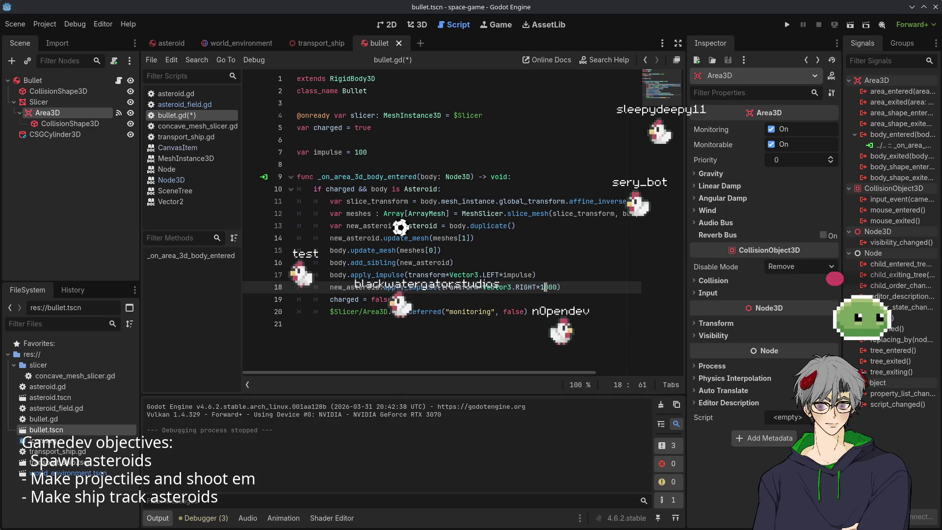
{"action": "left_click", "coordinate": [787, 25]}
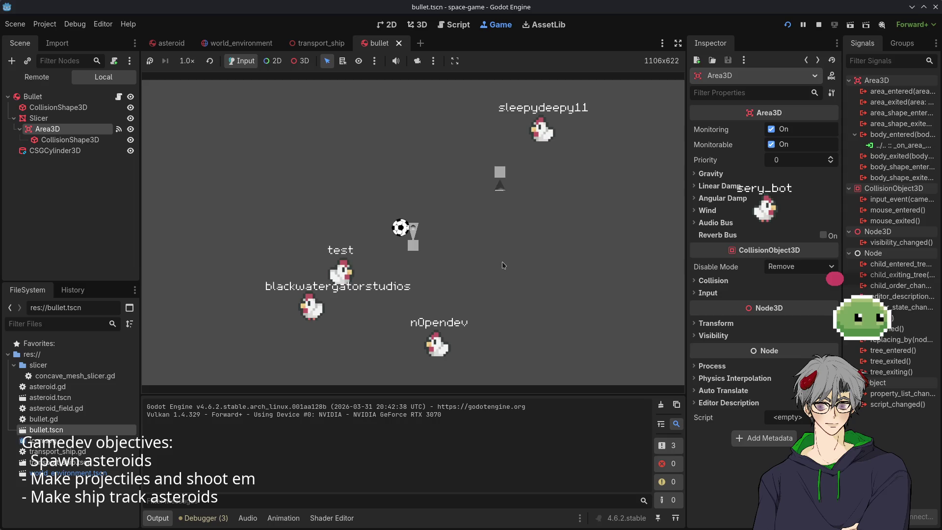
Stop the game, change the impulse value from 100 to 1, then run and stop a test
{"action": "key", "text": "F8"}
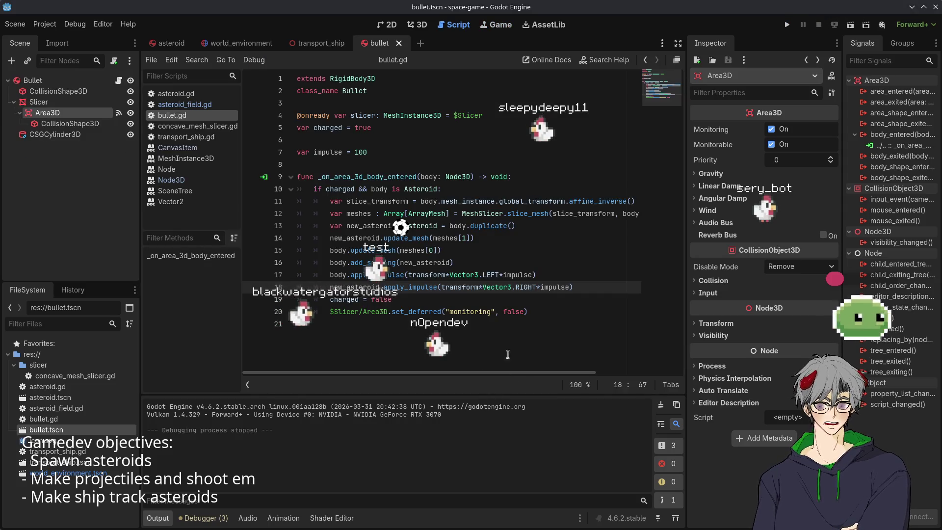
{"action": "left_click_drag", "start_coordinate": [354, 152], "coordinate": [460, 151]}
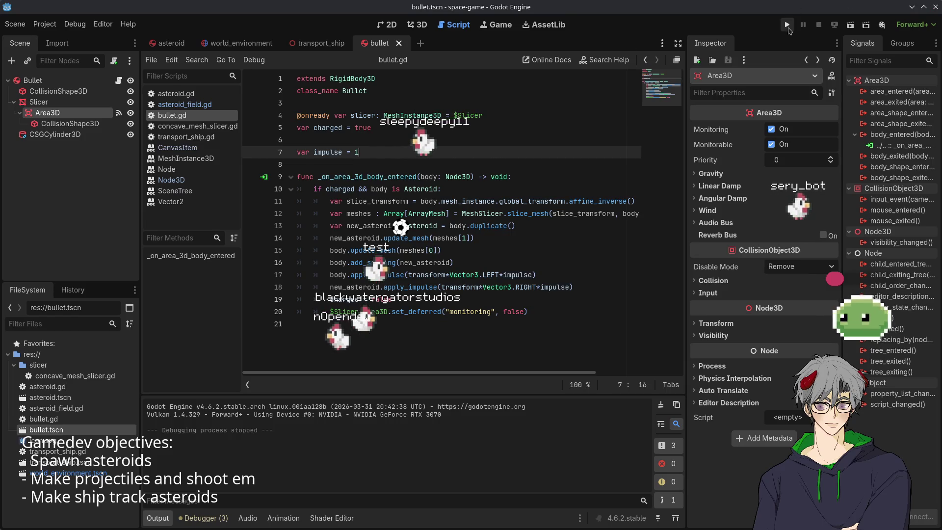
{"action": "left_click", "coordinate": [787, 25]}
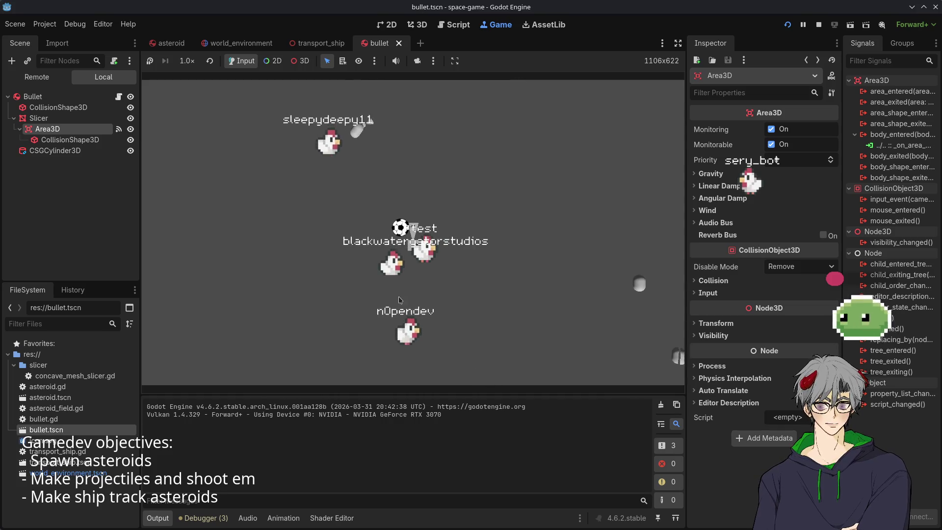
{"action": "left_click", "coordinate": [818, 25]}
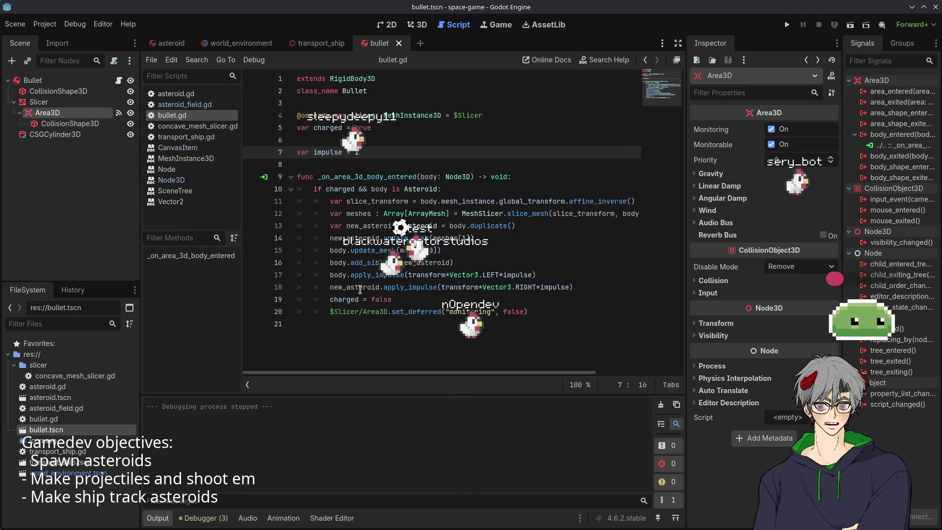
Play the game to shoot asteroids with the weaker impulse, then return to the 3D view
{"action": "left_click", "coordinate": [788, 24]}
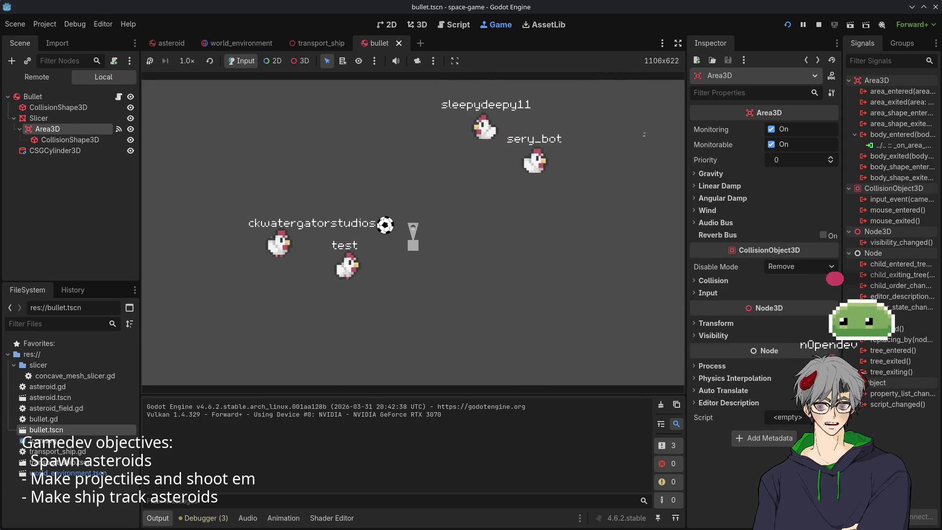
{"action": "left_click", "coordinate": [421, 24]}
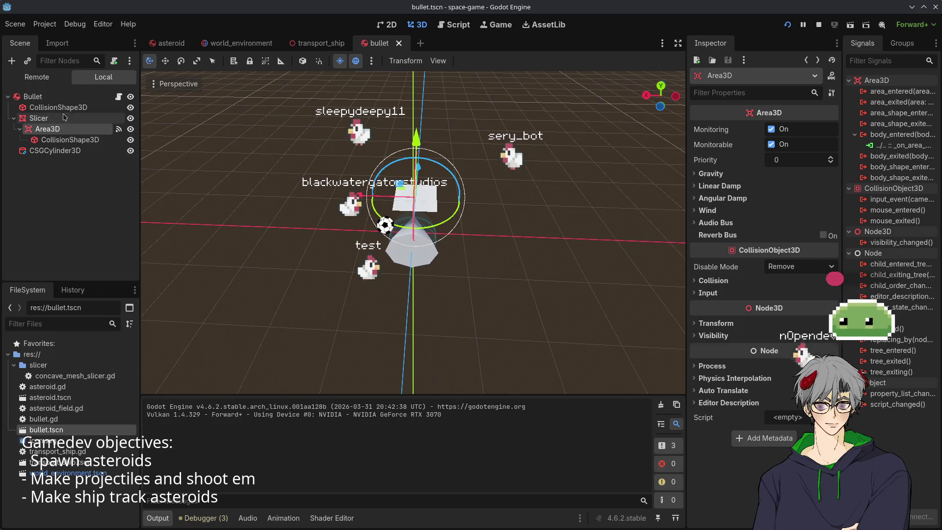
Reopen bullet.gd, then switch to the transport_ship scene to compare its slicing setup
{"action": "left_click", "coordinate": [117, 98]}
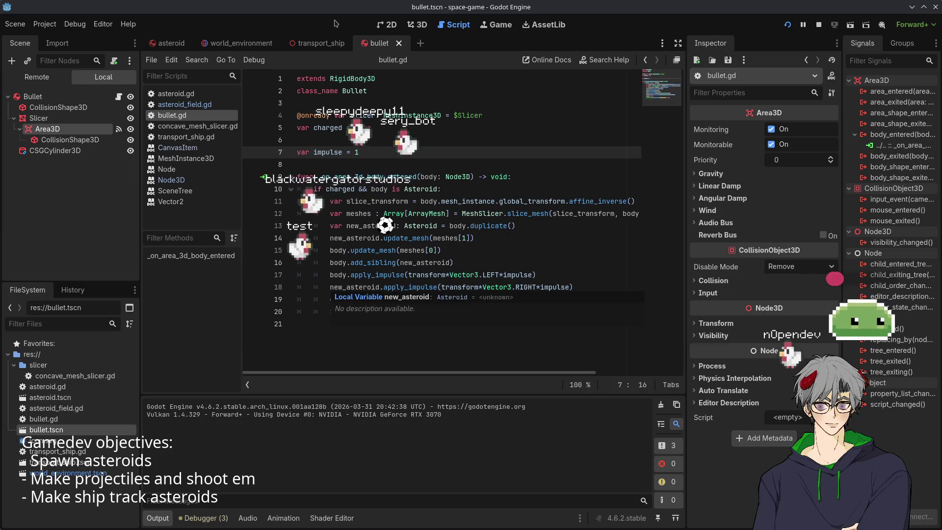
{"action": "left_click", "coordinate": [296, 45]}
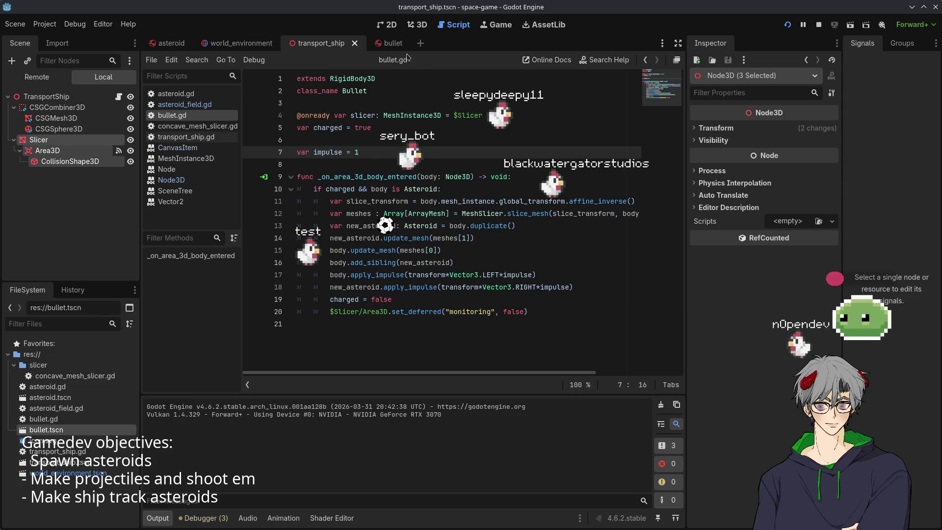
In transport_ship.gd, delete the two apply_impulse lines 23–24 and save the script
{"action": "left_click", "coordinate": [119, 97]}
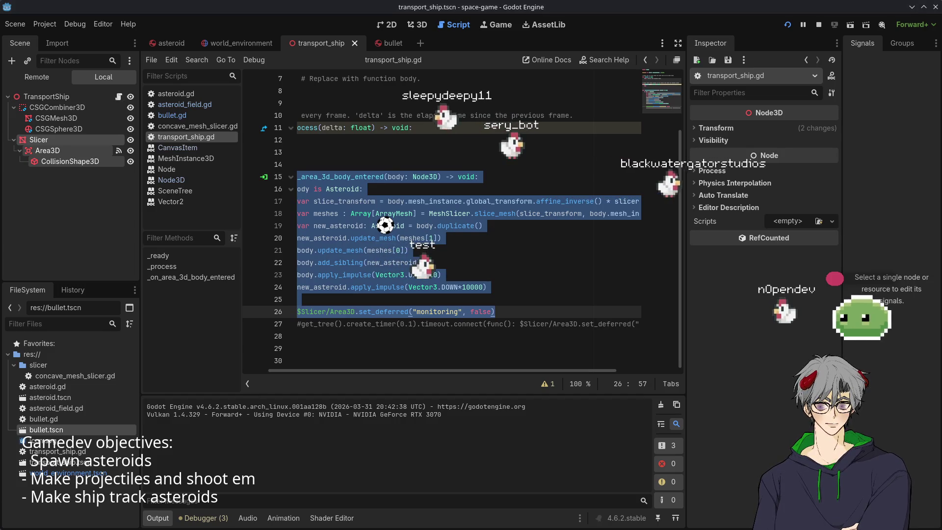
{"action": "left_click", "coordinate": [483, 338]}
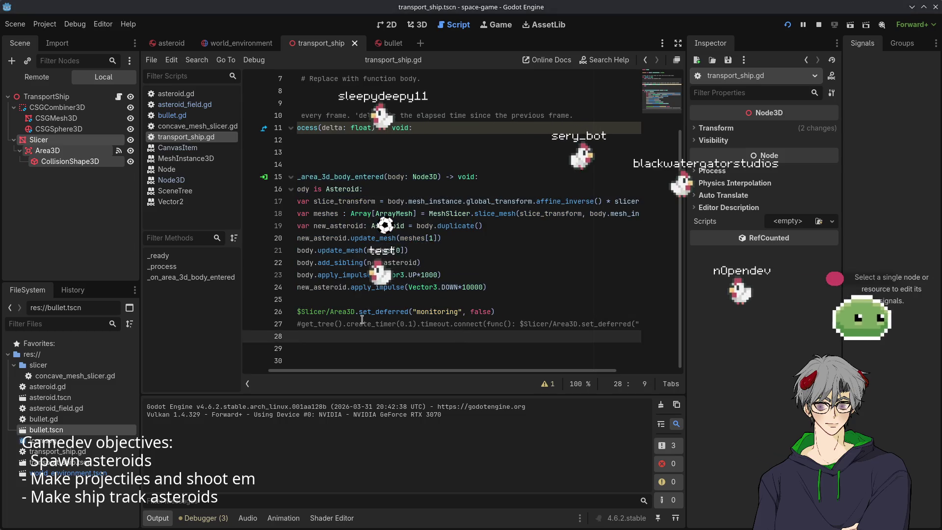
{"action": "left_click_drag", "start_coordinate": [451, 267], "coordinate": [626, 283]}
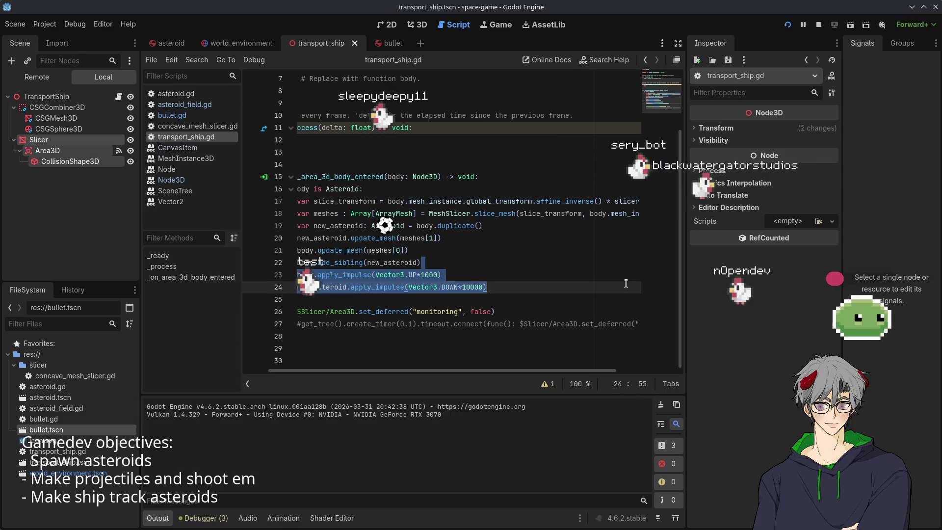
{"action": "key", "text": "BackSpace"}
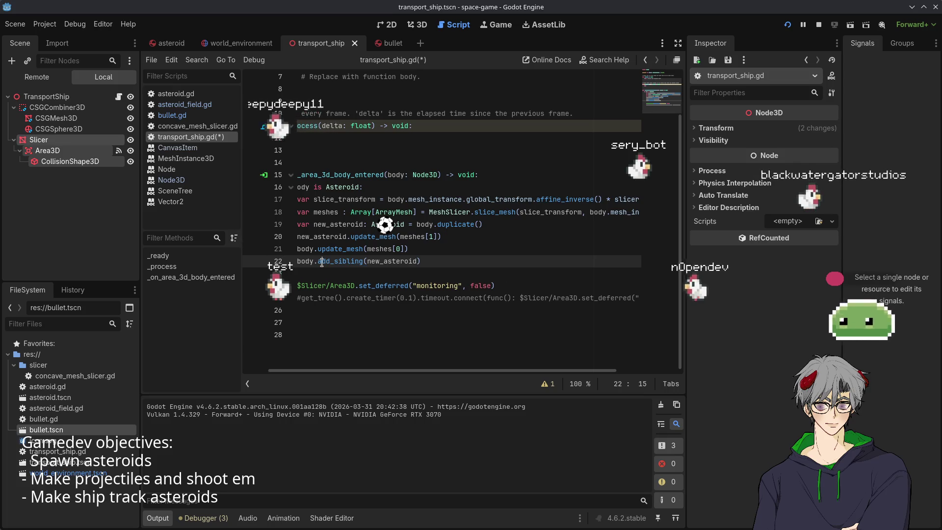
{"action": "left_click", "coordinate": [348, 239]}
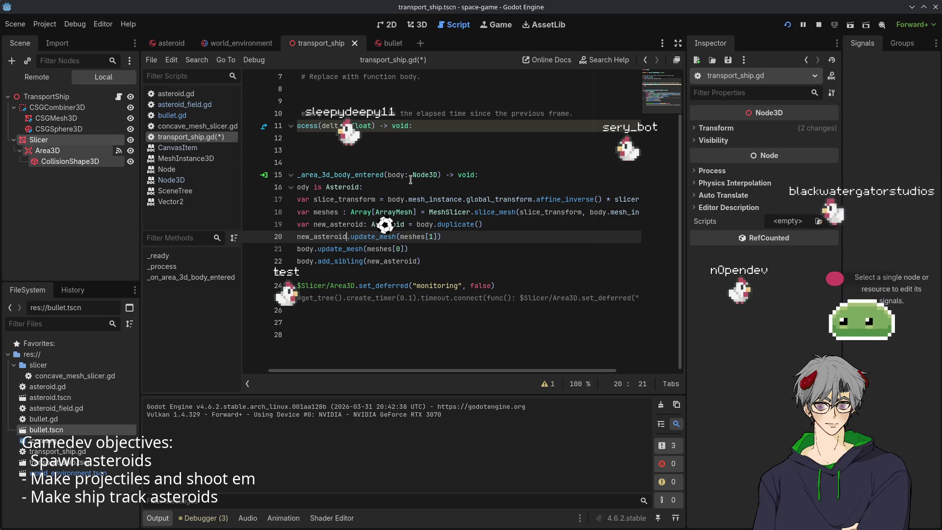
{"action": "mouse_move", "coordinate": [411, 180]}
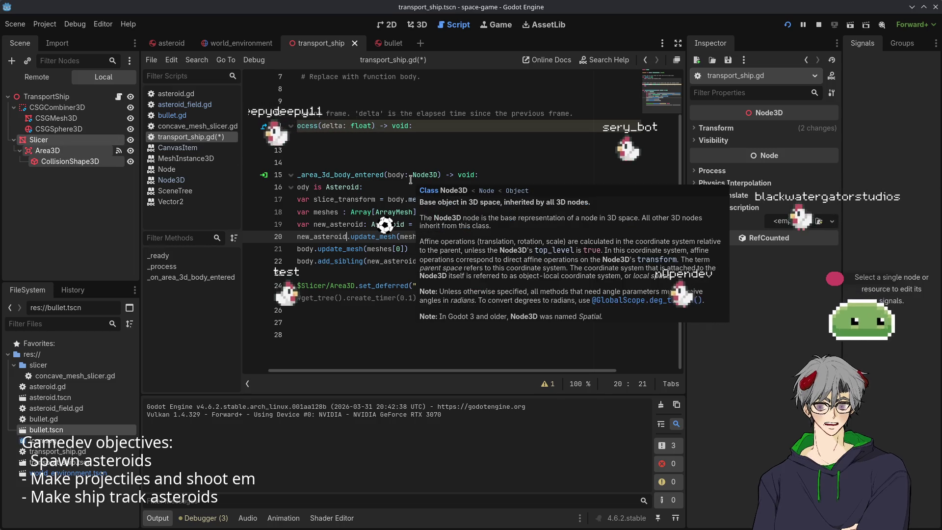
{"action": "key", "text": "ctrl+s"}
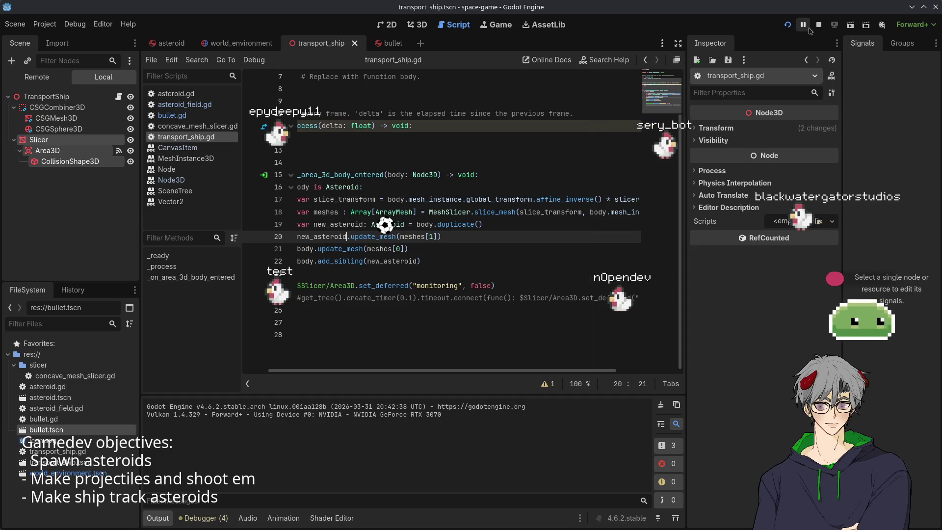
Reload the running game to test the change, then switch to the asteroid scene
{"action": "left_click", "coordinate": [787, 25]}
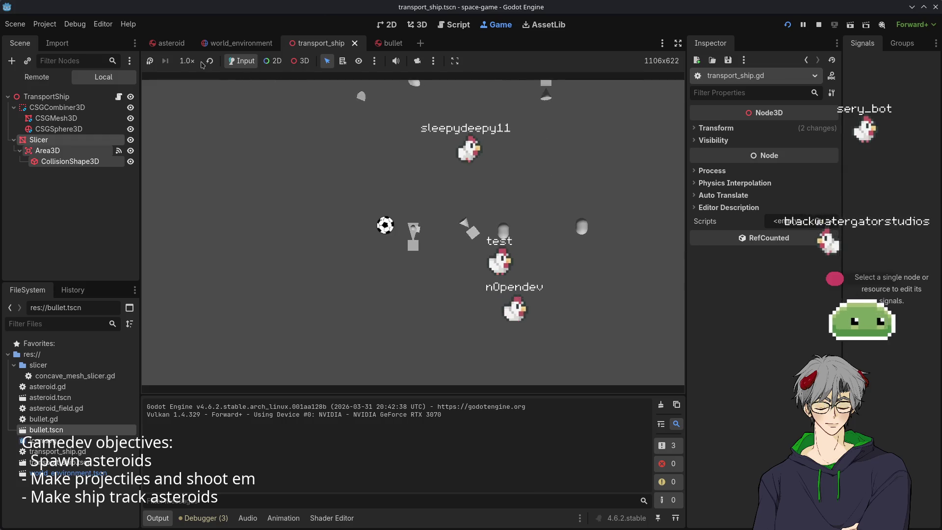
{"action": "left_click", "coordinate": [228, 43]}
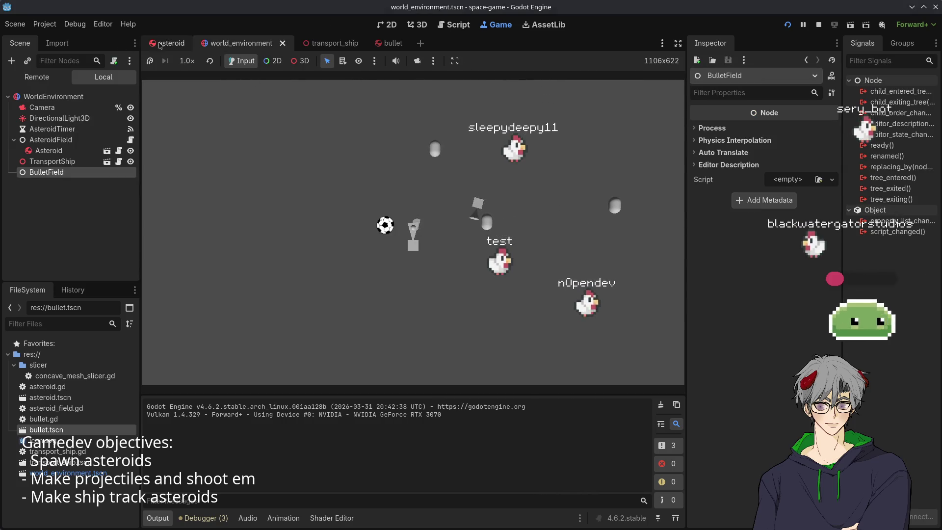
{"action": "left_click", "coordinate": [107, 151]}
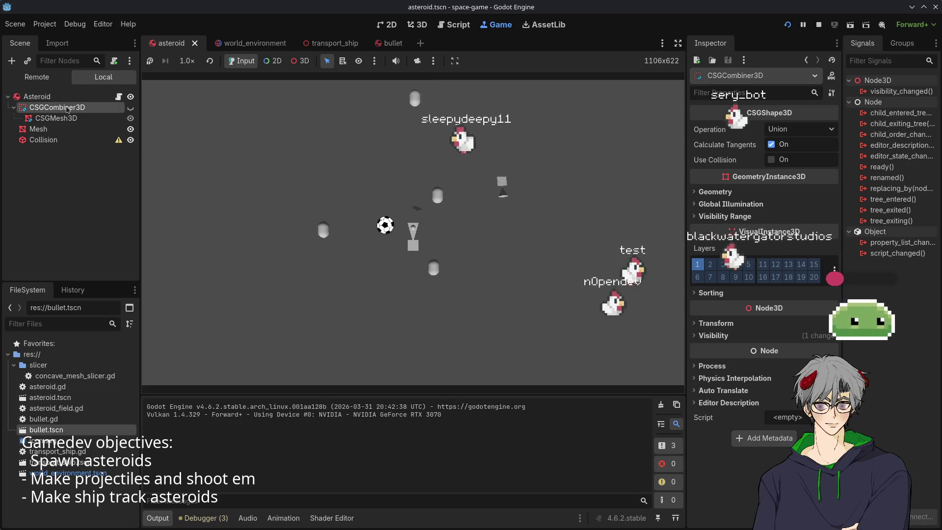
Set the Asteroid RigidBody3D's Mass to 100 kg
{"action": "left_click", "coordinate": [55, 95]}
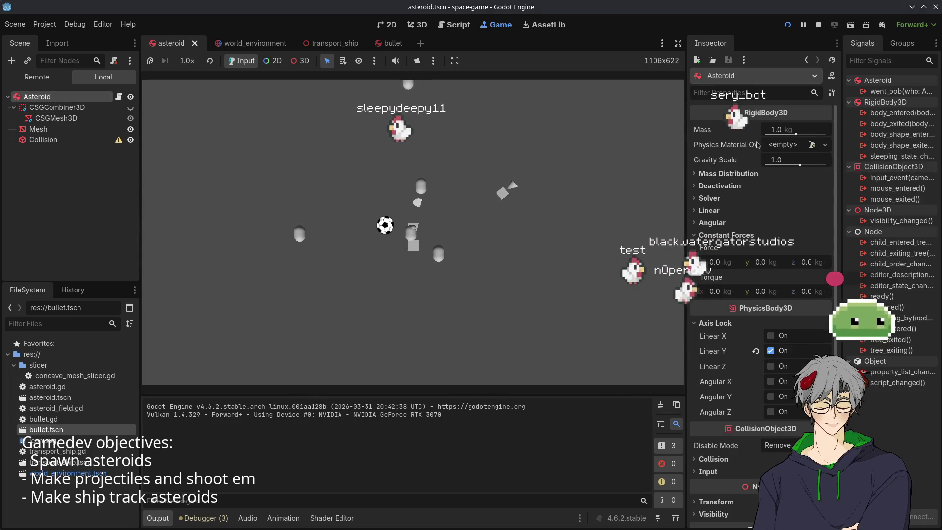
{"action": "left_click", "coordinate": [772, 129]}
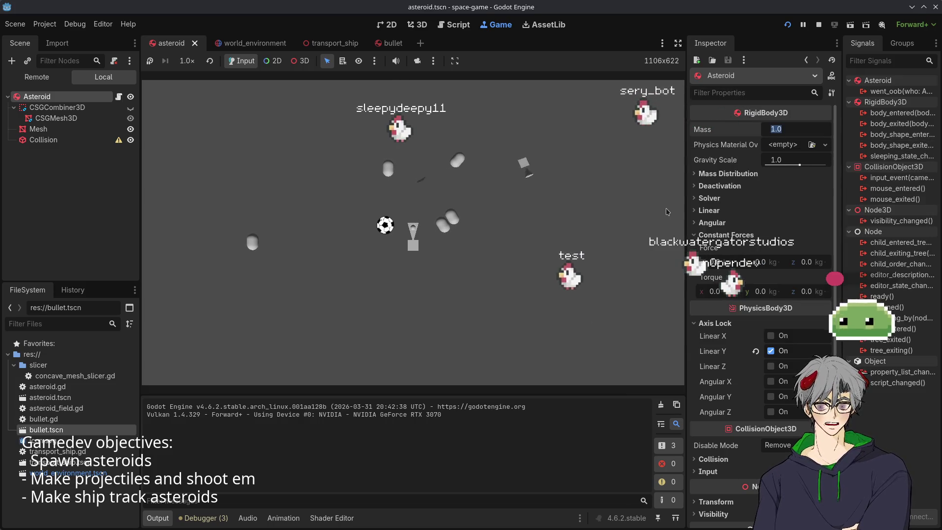
{"action": "type", "text": "100"}
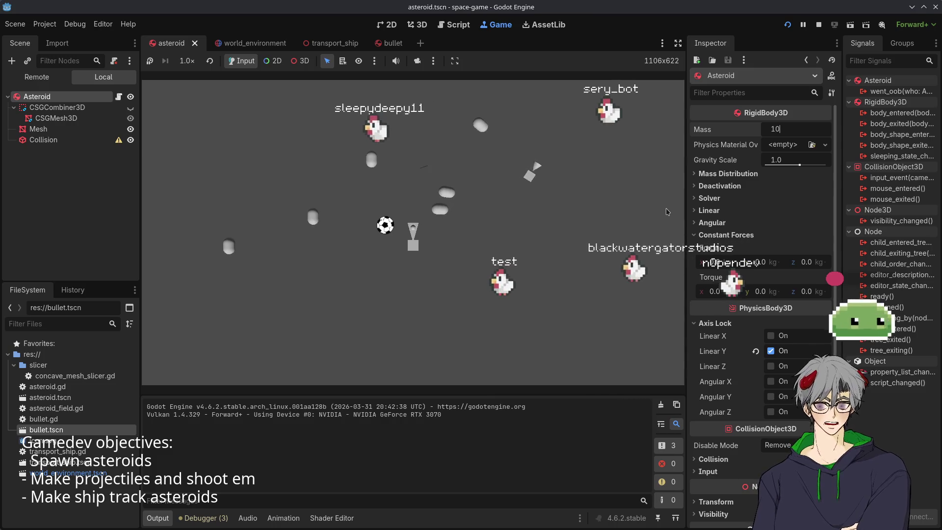
{"action": "key", "text": "Return"}
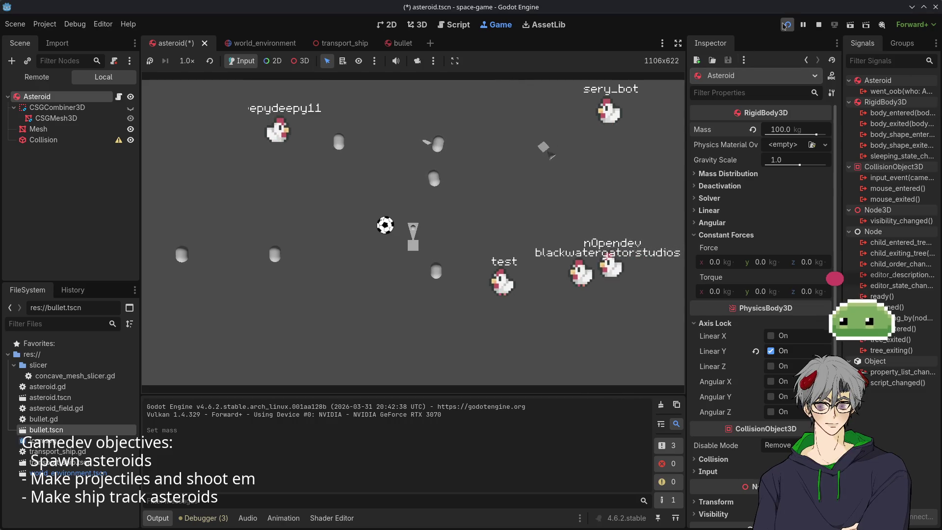
Reload the game with the heavier asteroids, then open the bullet scene's script
{"action": "left_click", "coordinate": [785, 25]}
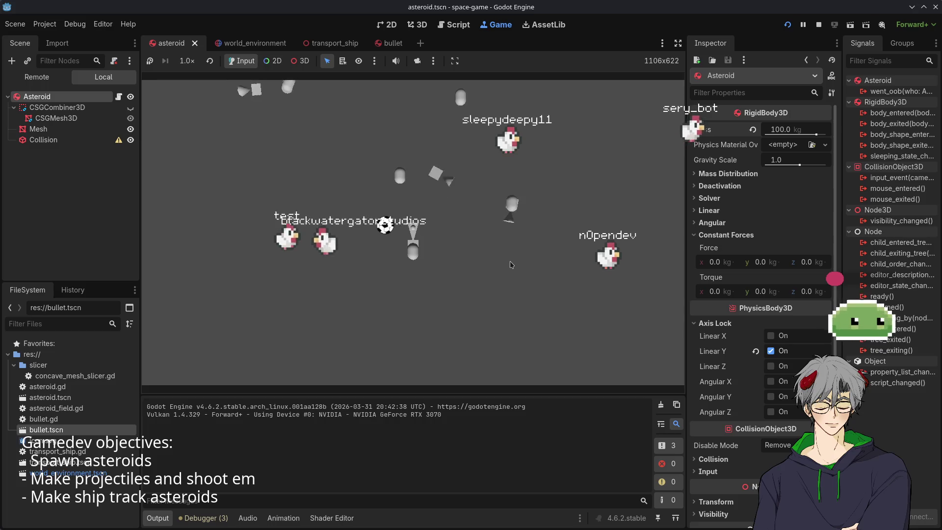
{"action": "left_click", "coordinate": [60, 143]}
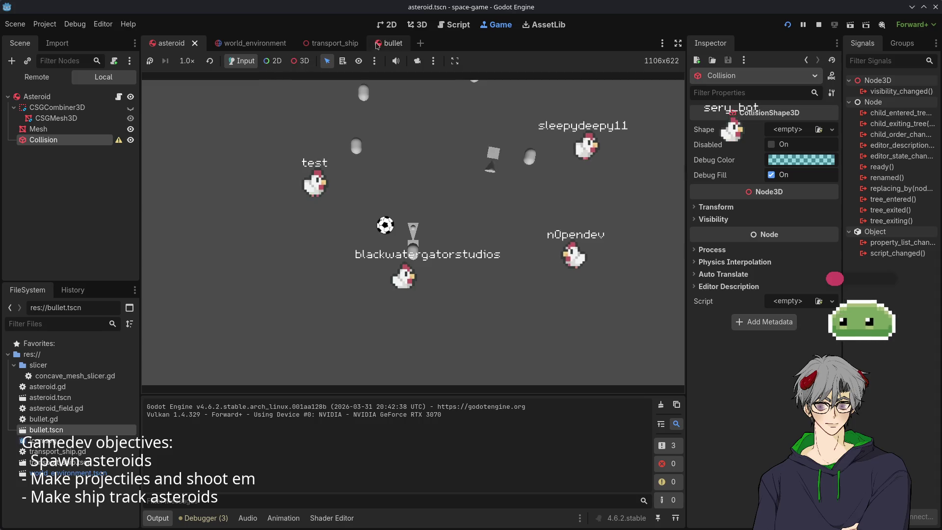
{"action": "left_click", "coordinate": [390, 43]}
{"action": "left_click", "coordinate": [119, 97]}
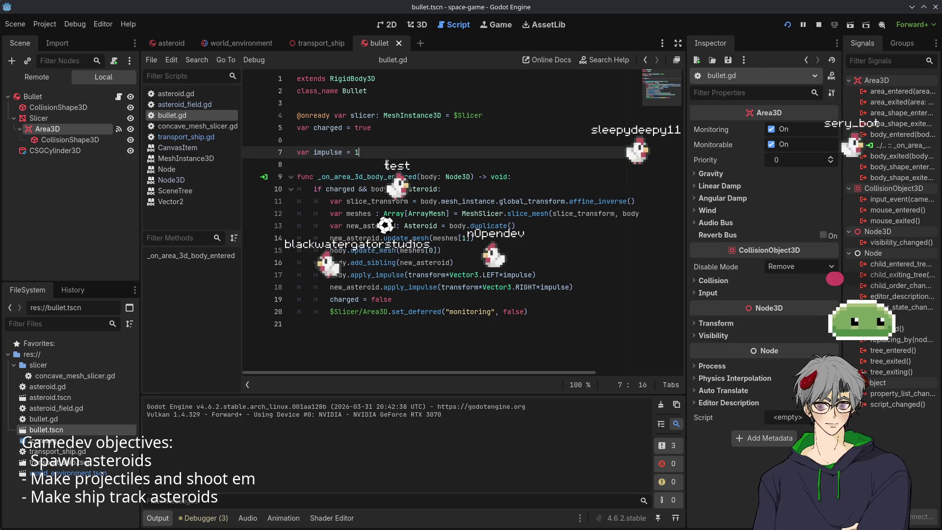
Back in bullet.gd, change 'var impulse = 1' to 100, then stop and rerun the game
{"action": "left_click", "coordinate": [319, 43]}
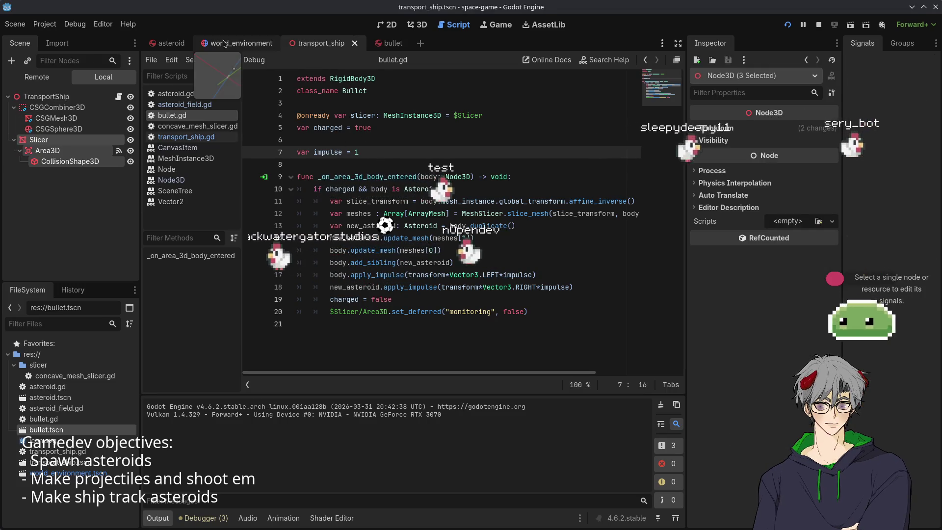
{"action": "left_click", "coordinate": [225, 44]}
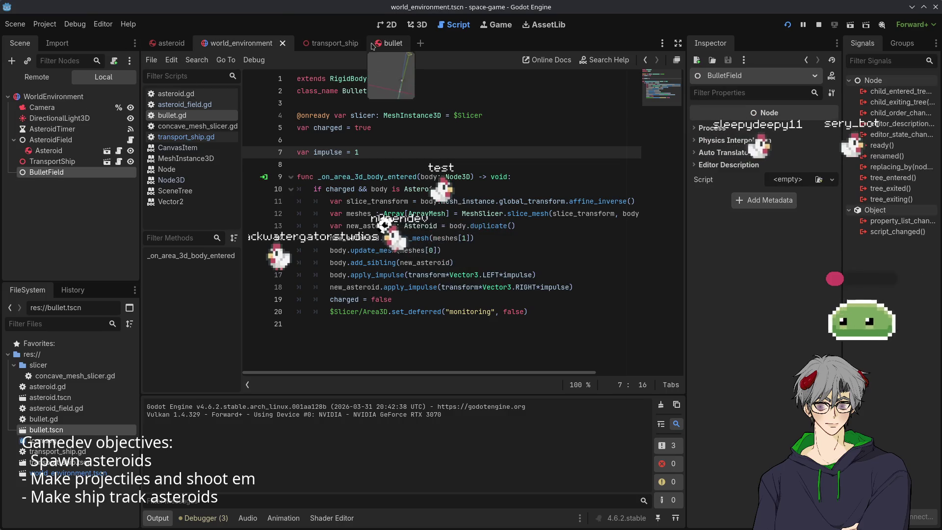
{"action": "left_click", "coordinate": [388, 44]}
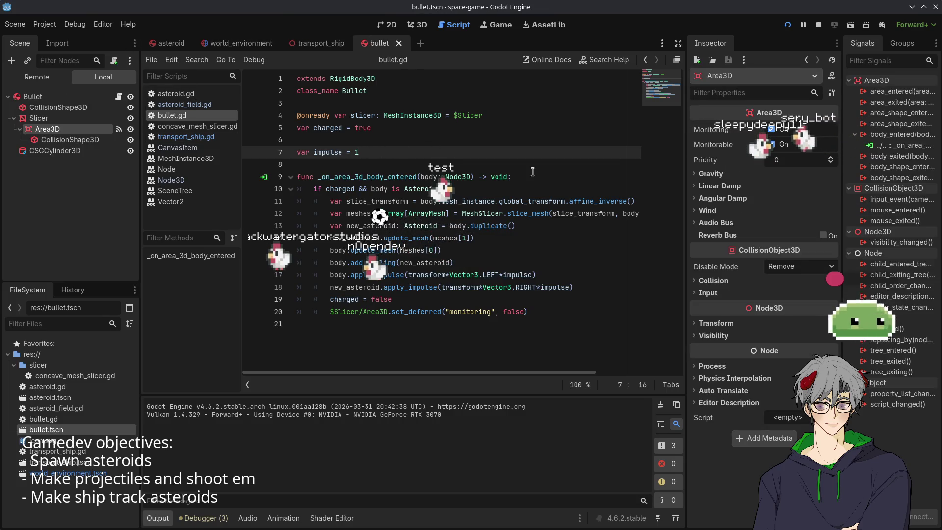
{"action": "type", "text": "00"}
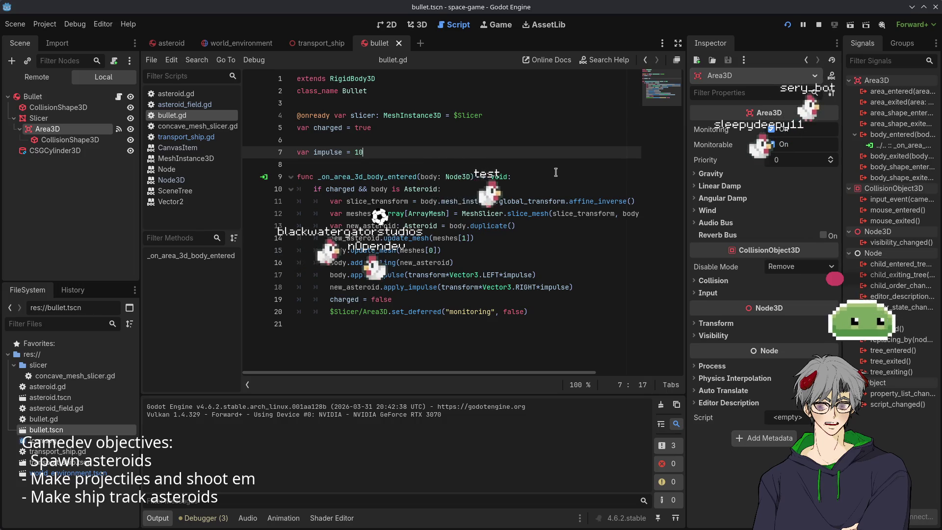
{"action": "key", "text": "F8"}
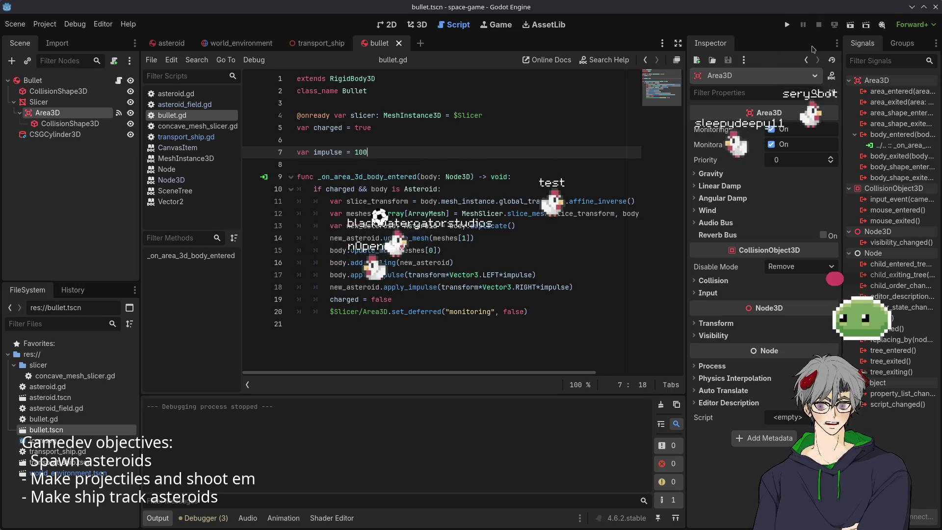
{"action": "key", "text": "F5"}
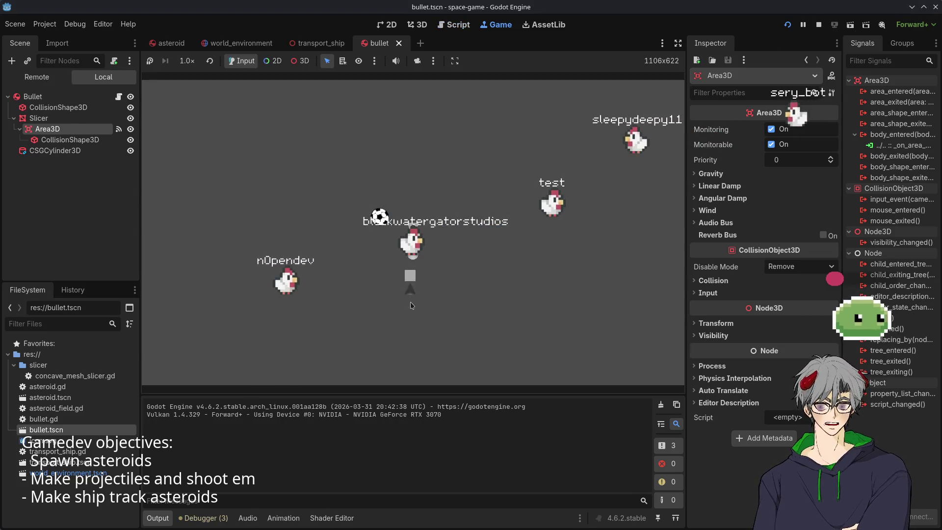
Fire a bullet at an asteroid to watch it split, then stop the game to return to bullet.gd
{"action": "left_click", "coordinate": [412, 306]}
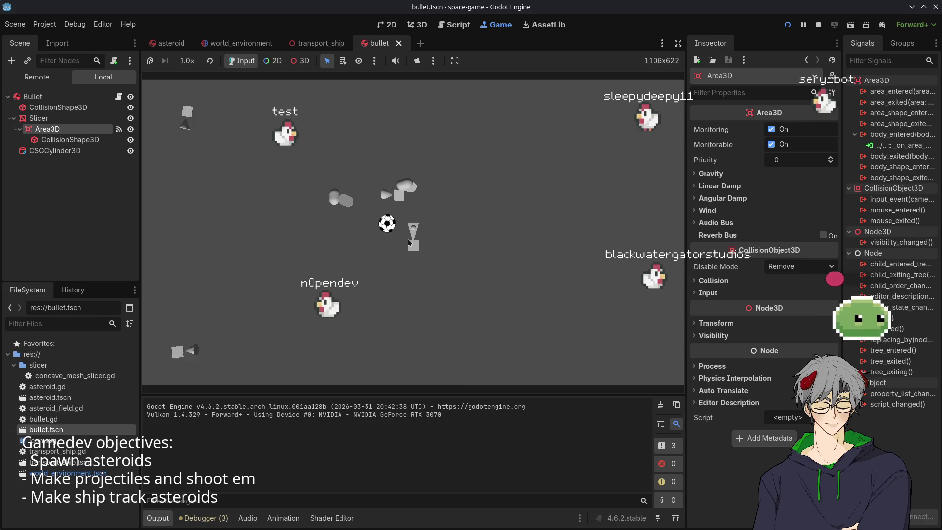
{"action": "left_click", "coordinate": [818, 24]}
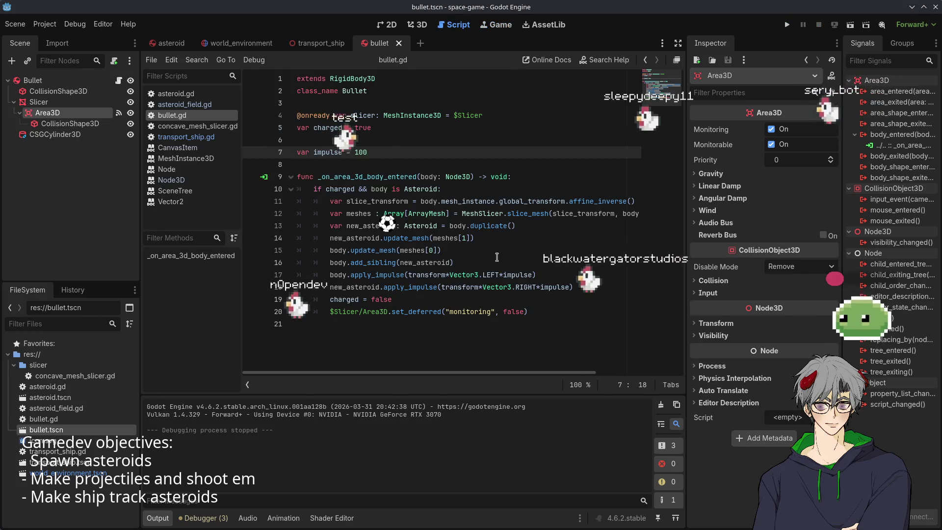
Switch the apply_impulse calls on lines 17–18 from transform to global_transform and run the game
{"action": "left_click", "coordinate": [427, 280]}
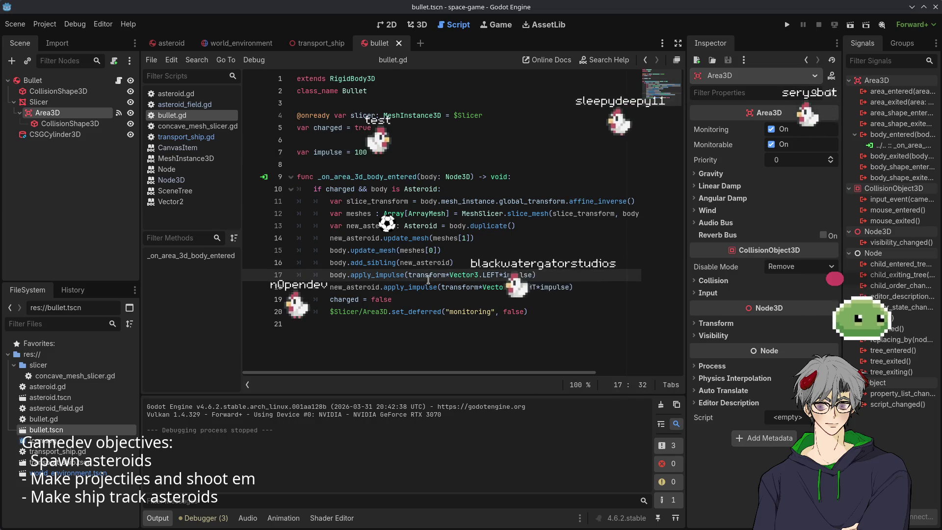
{"action": "double_click", "coordinate": [428, 275]}
{"action": "type", "text": "gn"}
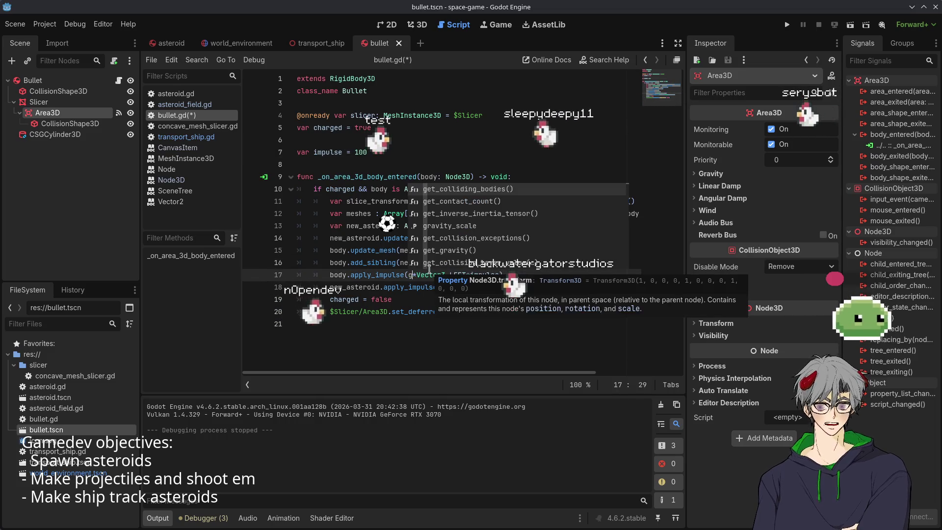
{"action": "type", "text": "bal_transform"}
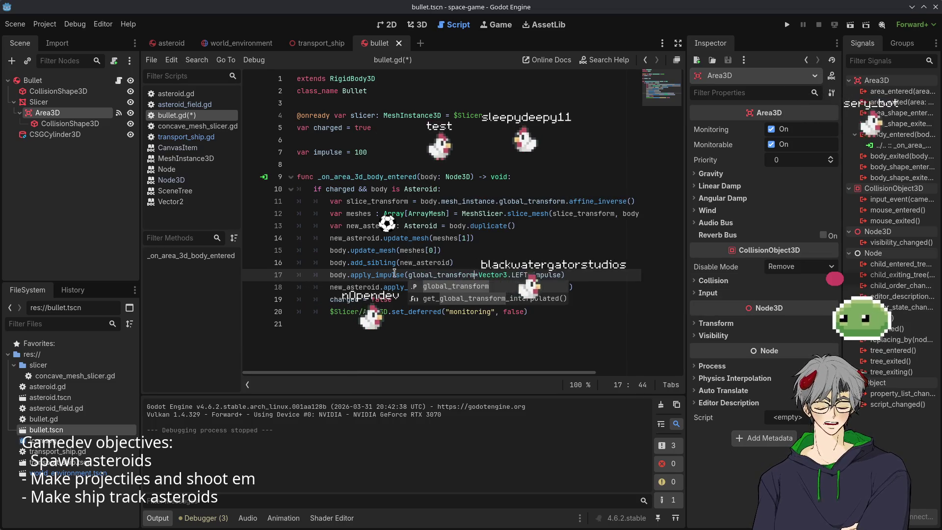
{"action": "left_click", "coordinate": [461, 288]}
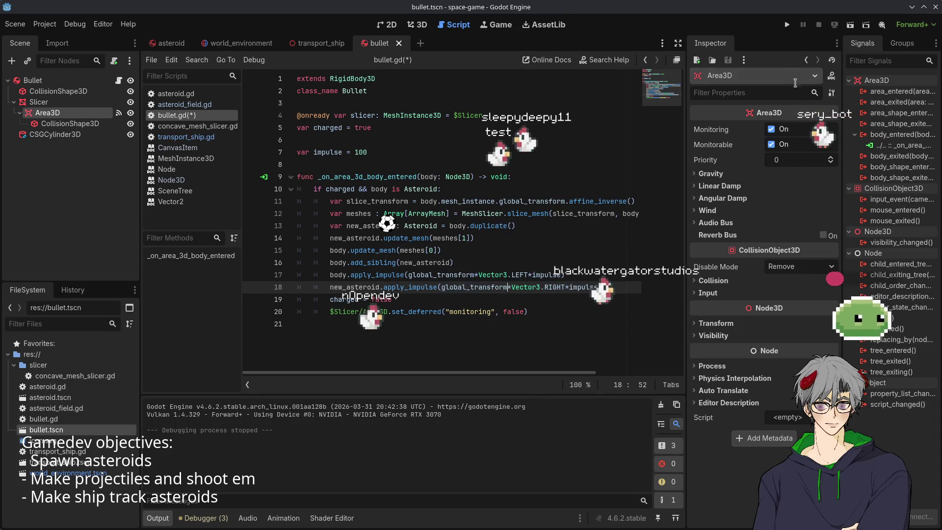
{"action": "key", "text": "F5"}
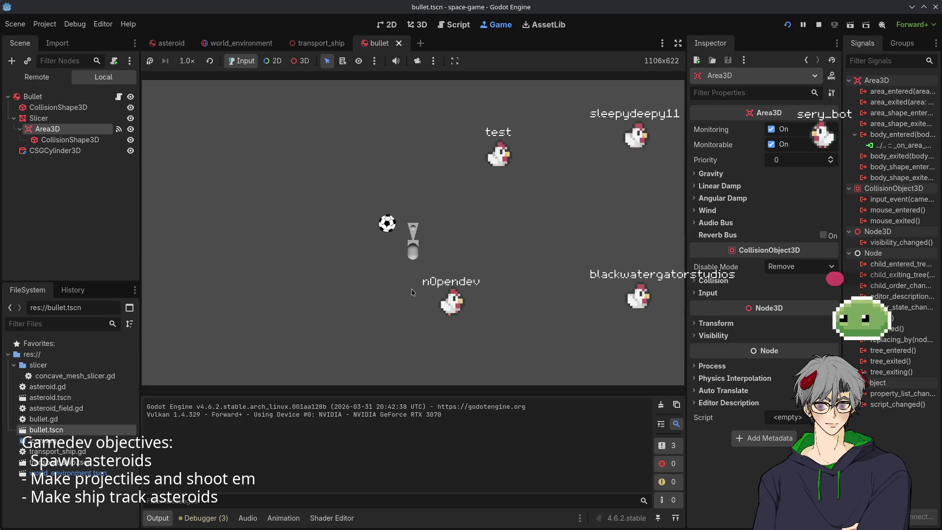
Shoot several falling asteroids, including the one above the ship, to watch the halves fly apart, then stop the game
{"action": "left_click", "coordinate": [413, 294]}
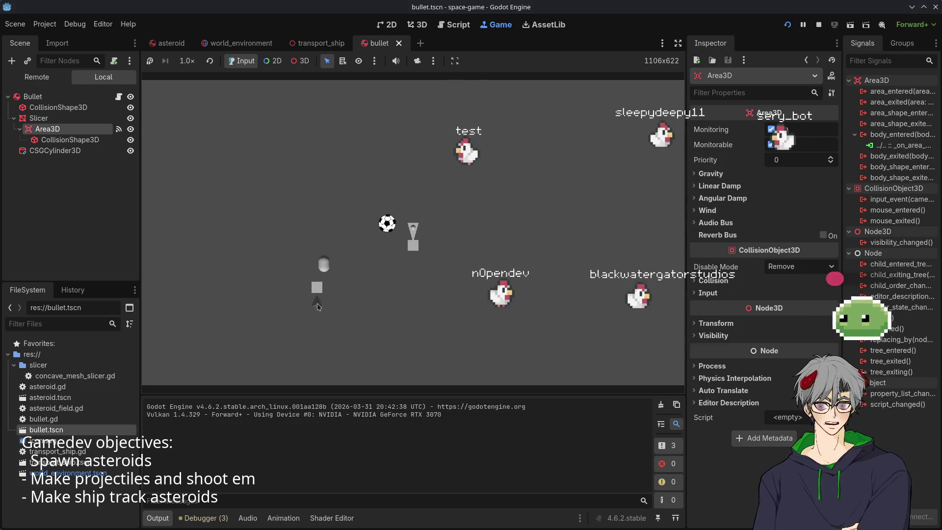
{"action": "left_click", "coordinate": [317, 305]}
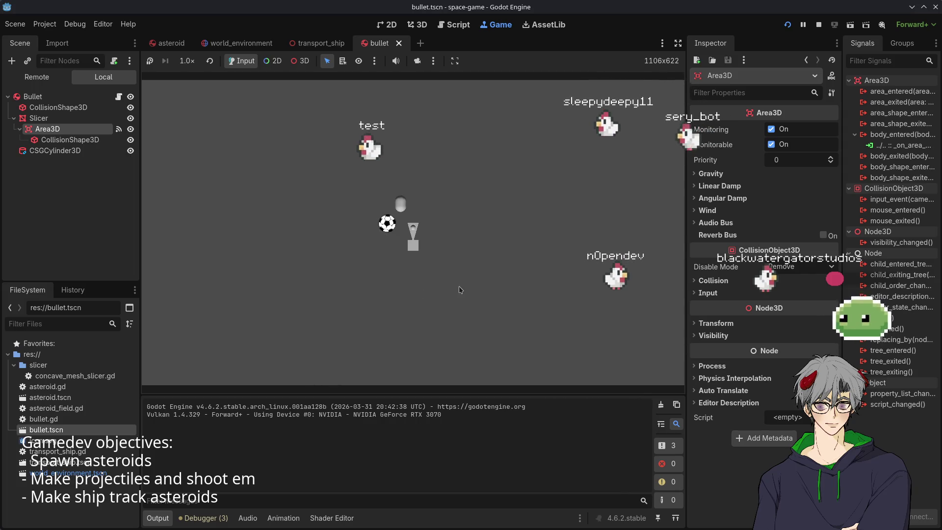
{"action": "left_click", "coordinate": [412, 227]}
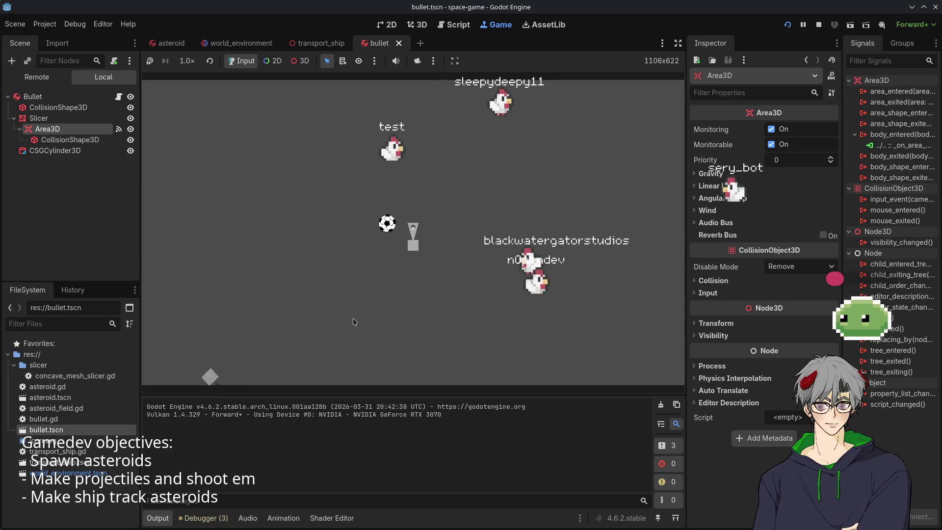
{"action": "left_click", "coordinate": [818, 24]}
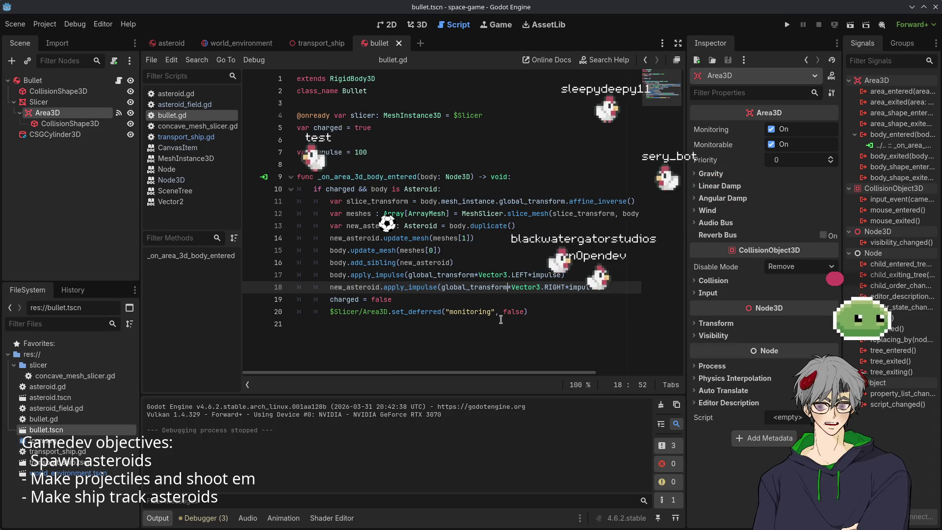
Run the project again to keep testing the global_transform slicing push
{"action": "left_click", "coordinate": [788, 25]}
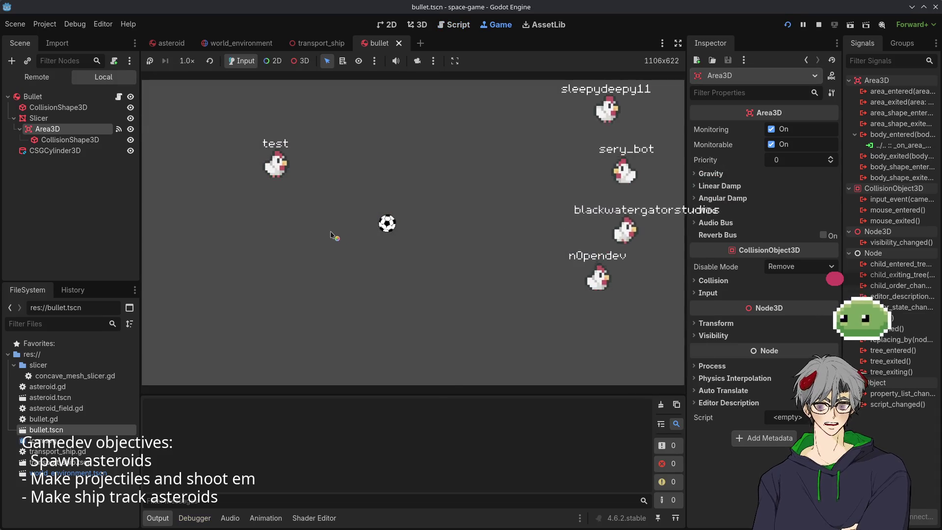